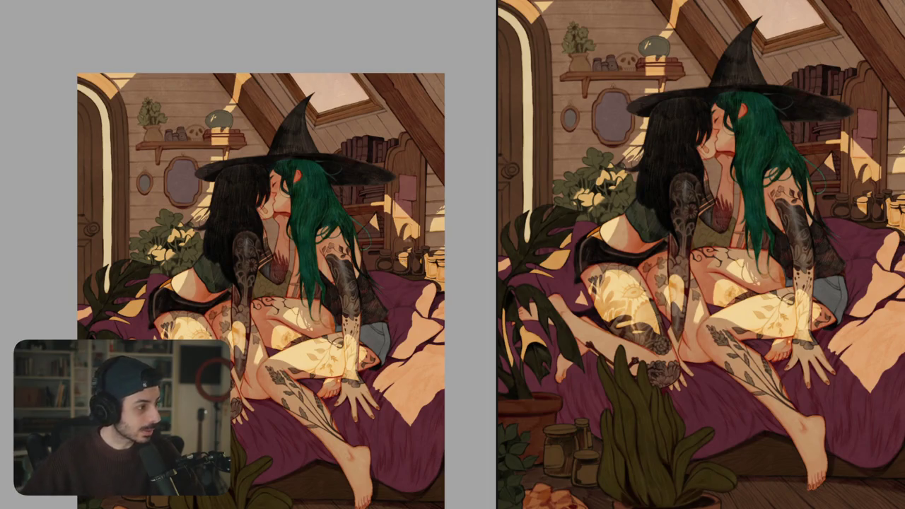
- Zoom and pan the view to center on the whole illustration of the two witches
scroll(333, 236, down, 2)
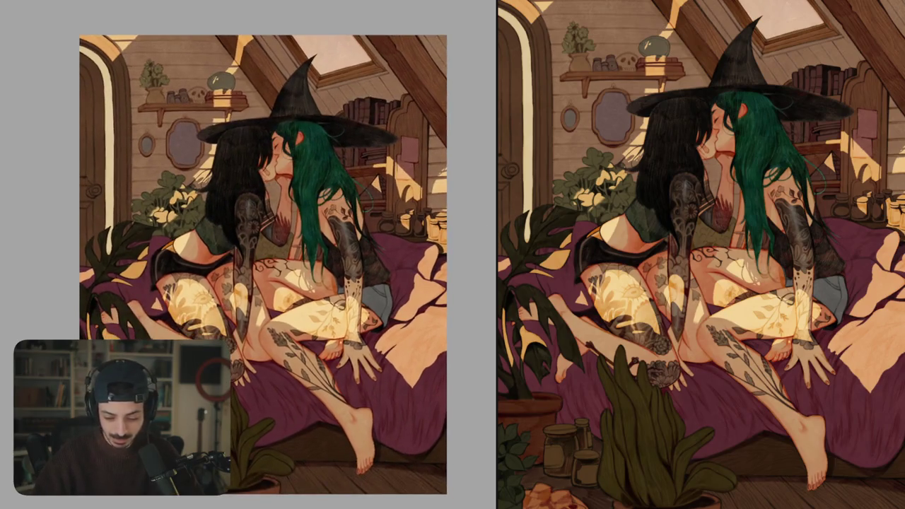
scroll(368, 242, down, 2)
scroll(367, 243, up, 5)
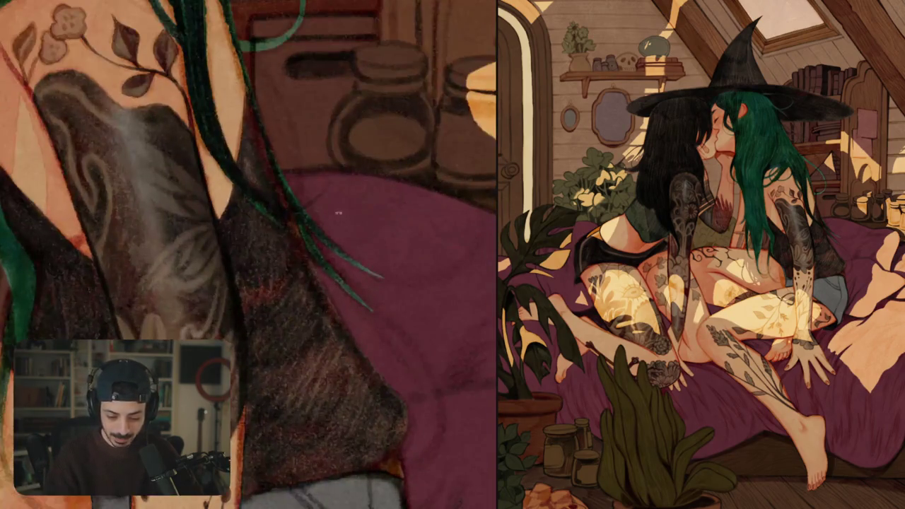
scroll(301, 260, down, 2)
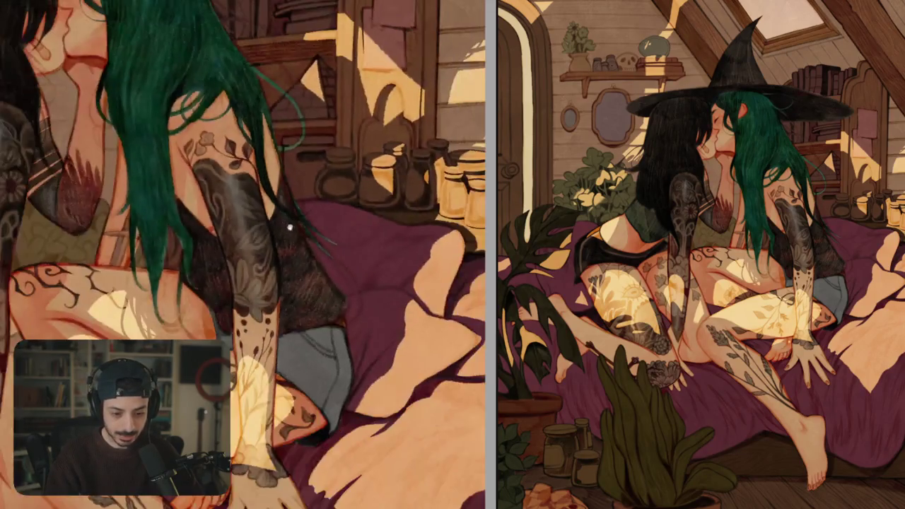
scroll(325, 297, down, 2)
scroll(350, 337, down, 1)
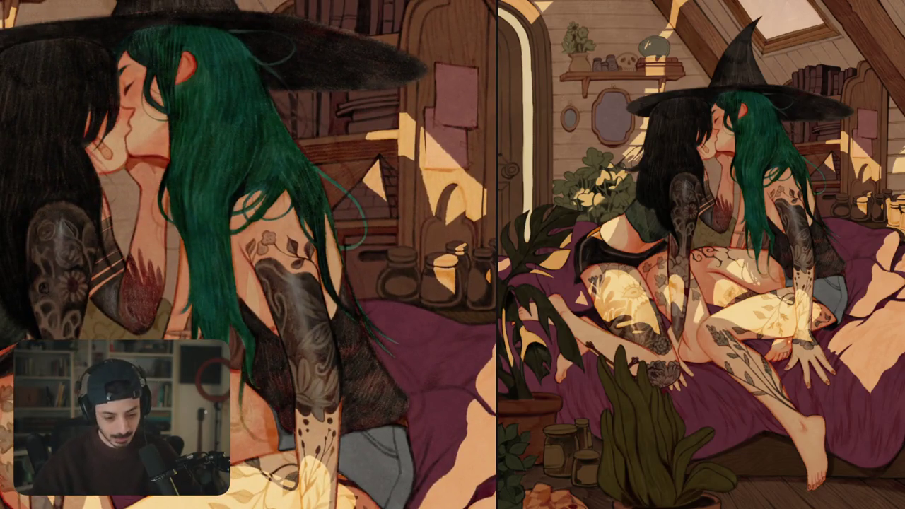
scroll(302, 186, down, 2)
scroll(281, 186, down, 3)
drag(281, 185, 350, 165)
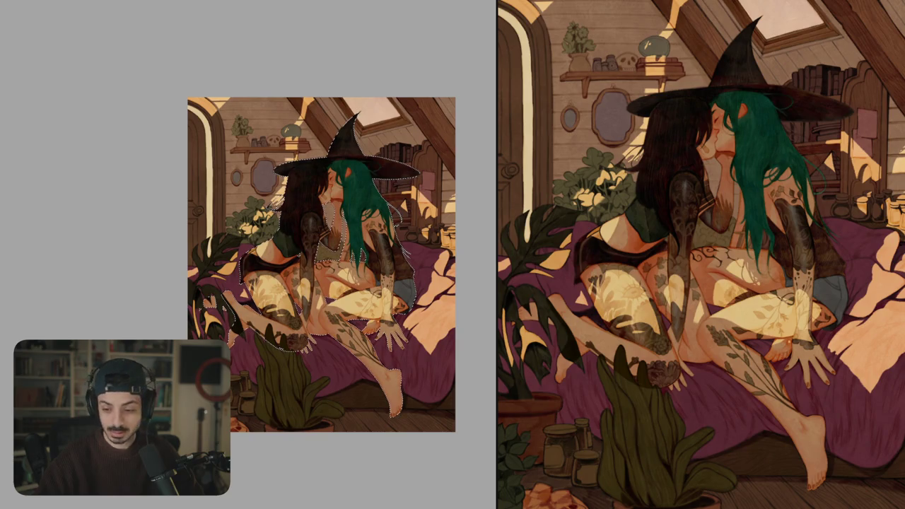
- Zoom in, fit the rotated artwork to the screen, and reset the view upright on the kissing figures
scroll(381, 167, up, 10)
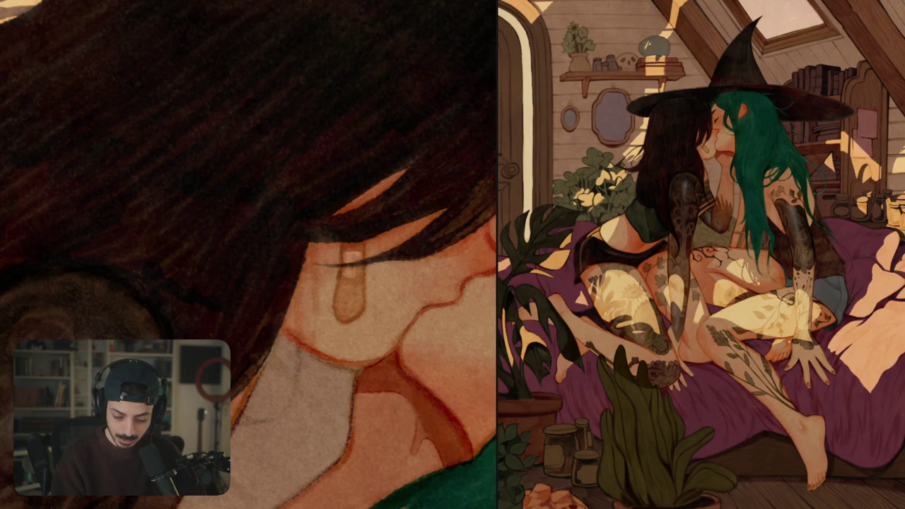
key(ctrl+0)
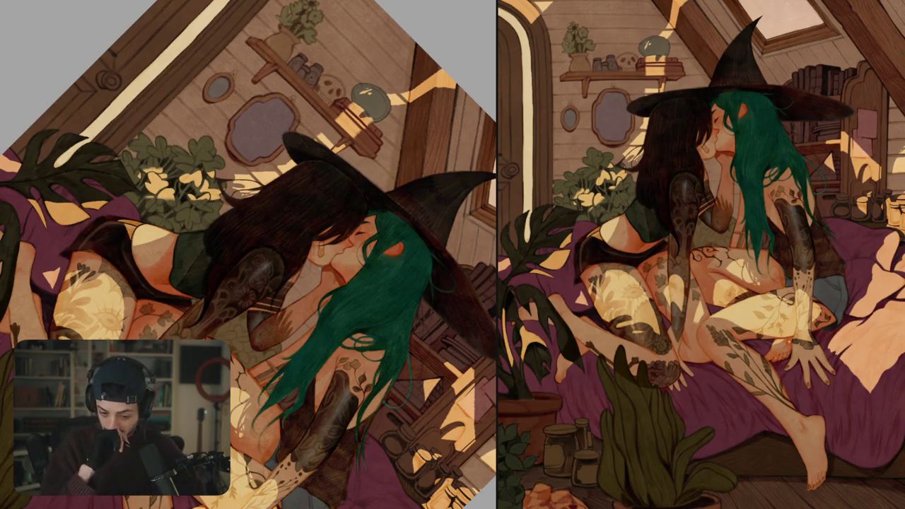
key(5)
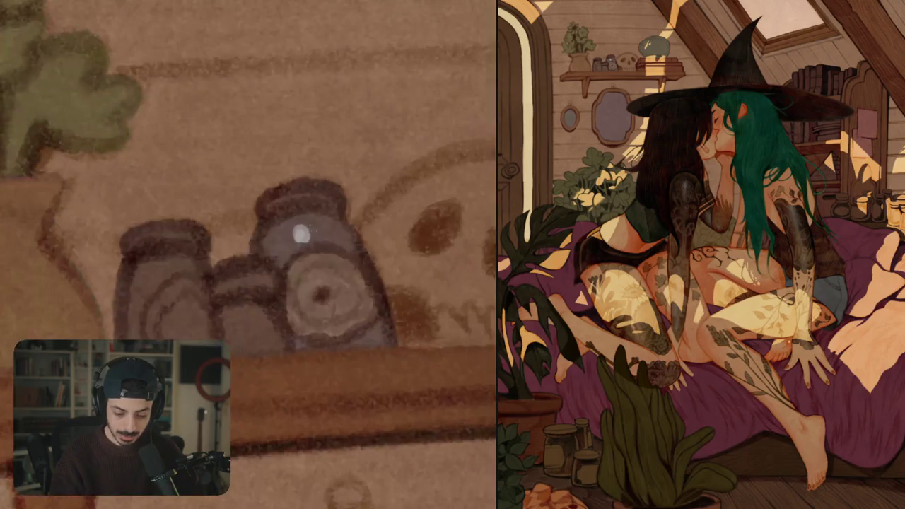
scroll(248, 254, down, 5)
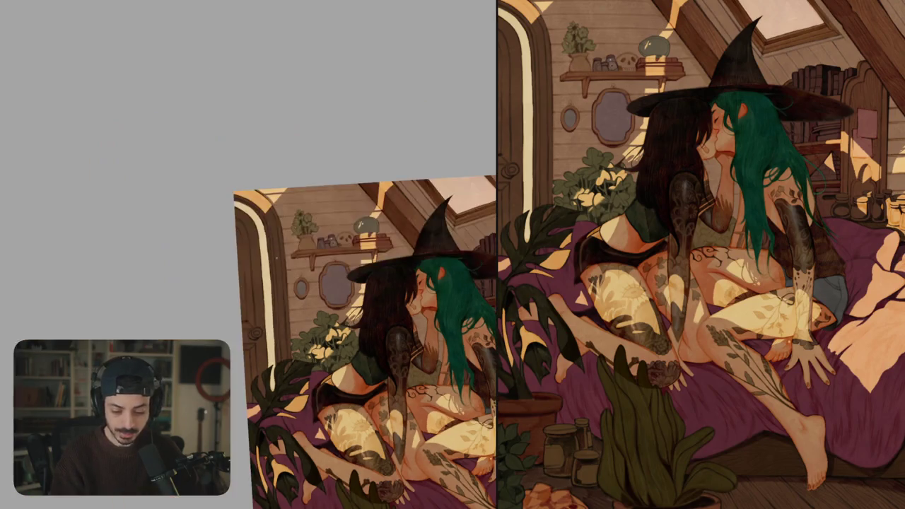
- Dab small white glints onto the left and middle shelf jars
scroll(324, 243, up, 5)
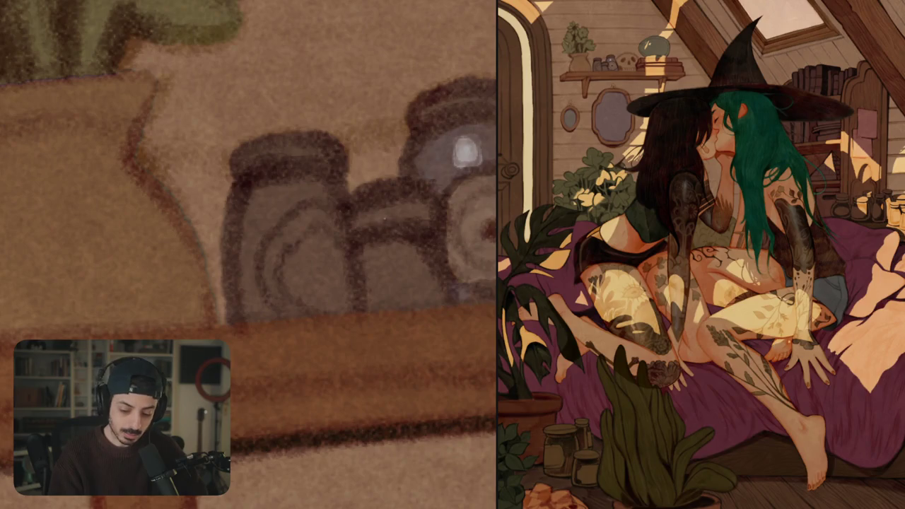
scroll(421, 260, up, 1)
drag(421, 259, 294, 295)
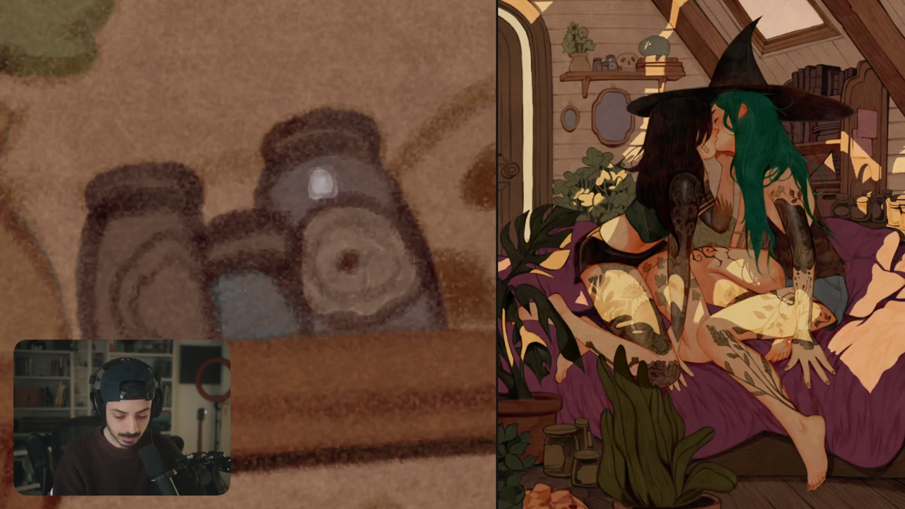
mouse_move(283, 295)
mouse_down()
mouse_move(354, 253)
mouse_move(336, 249)
mouse_up()
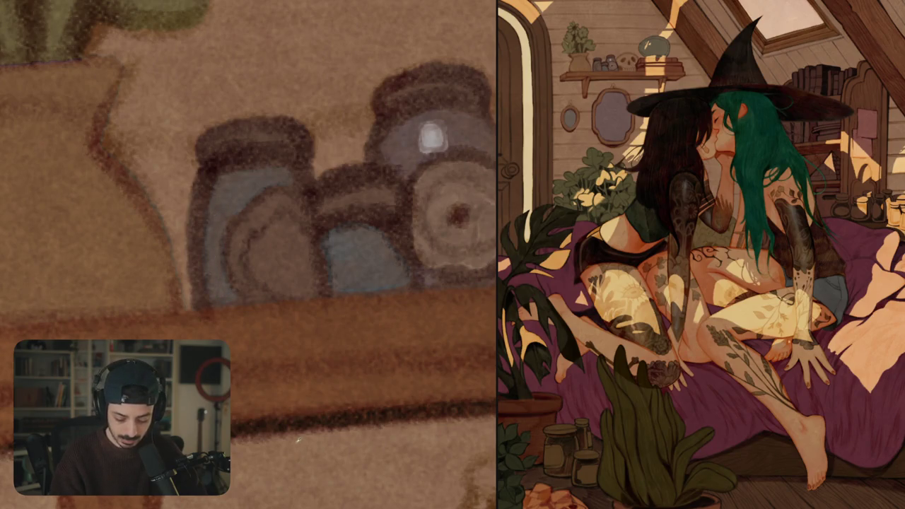
click(246, 188)
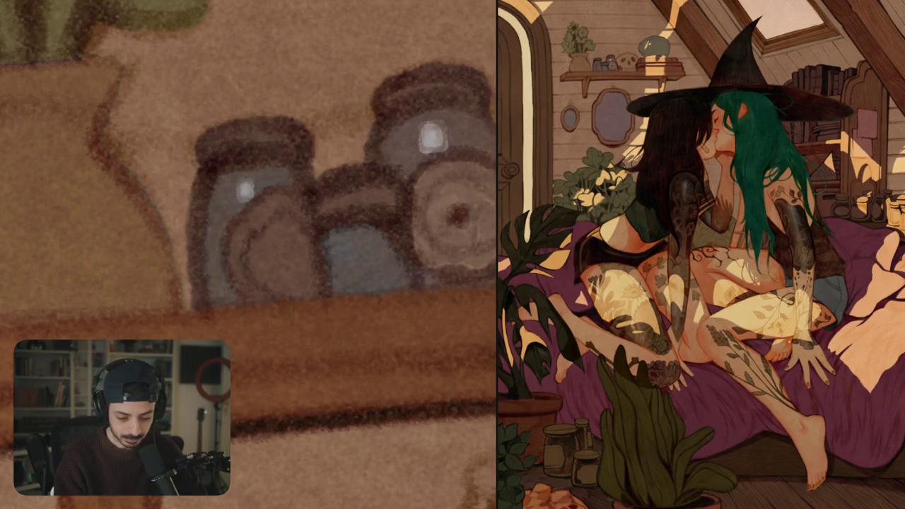
drag(297, 209, 228, 223)
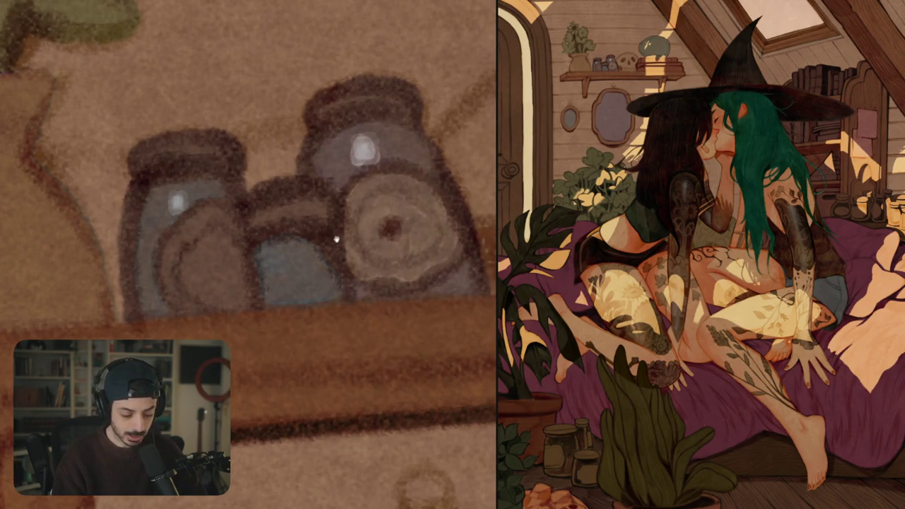
drag(332, 234, 338, 249)
drag(283, 280, 289, 279)
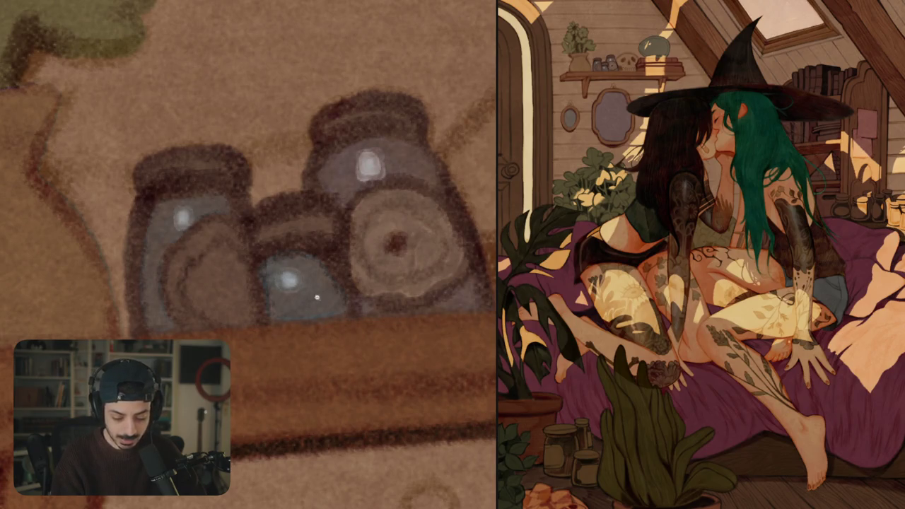
- Try two pale highlights on the dark jar and undo both
scroll(314, 300, down, 10)
scroll(376, 241, up, 10)
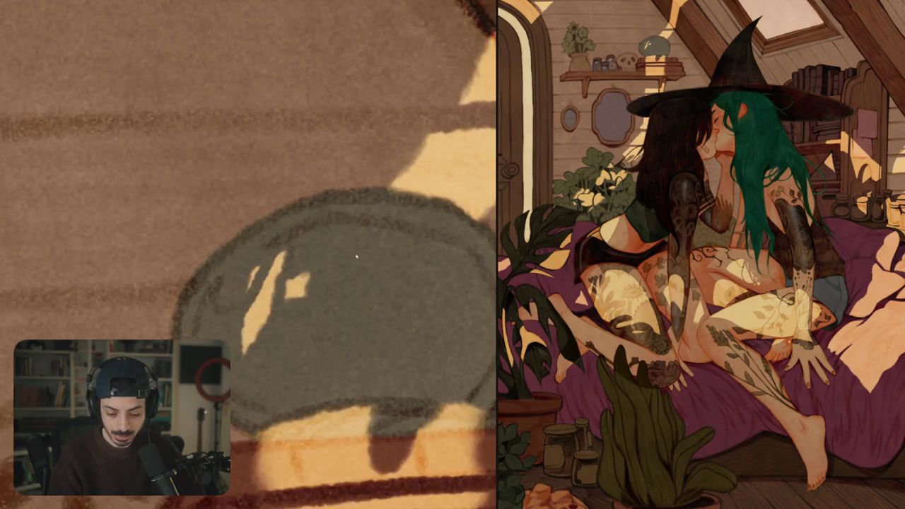
drag(340, 271, 352, 268)
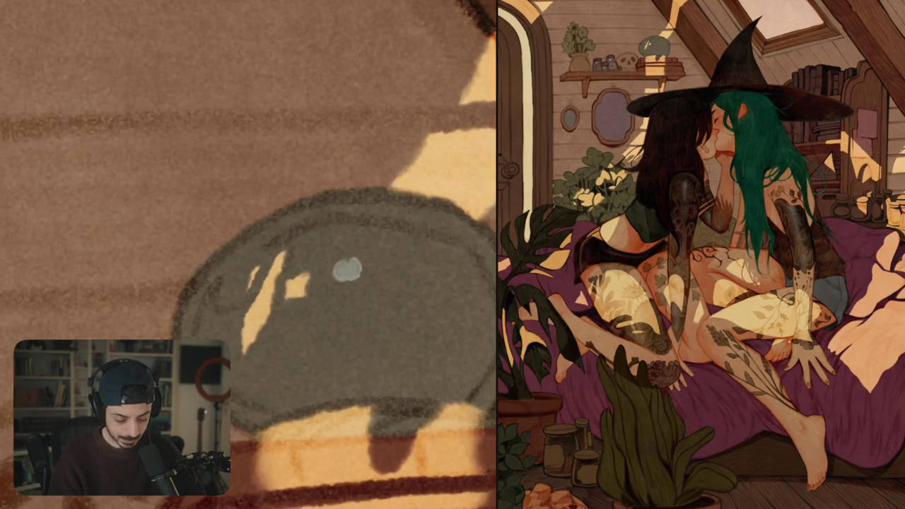
key(ctrl+z)
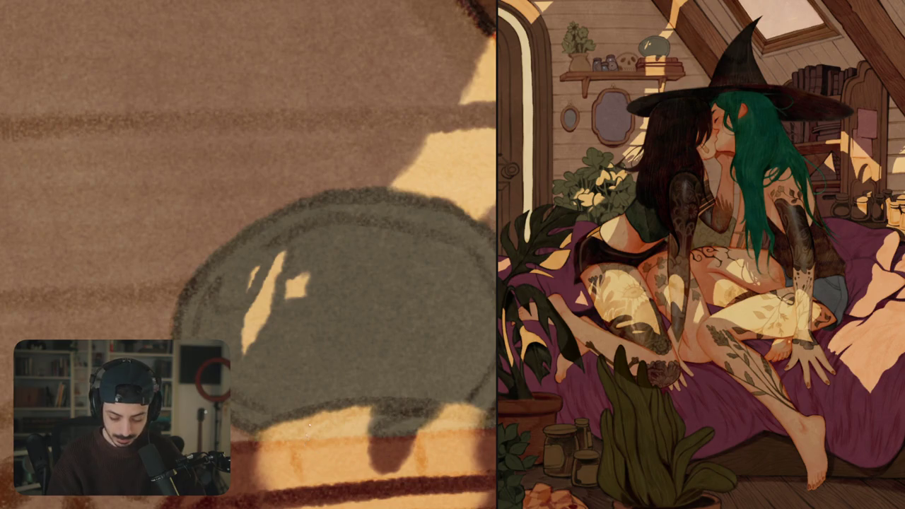
mouse_move(342, 262)
mouse_down()
mouse_move(357, 272)
mouse_move(330, 238)
mouse_move(349, 209)
mouse_up()
key(ctrl+z)
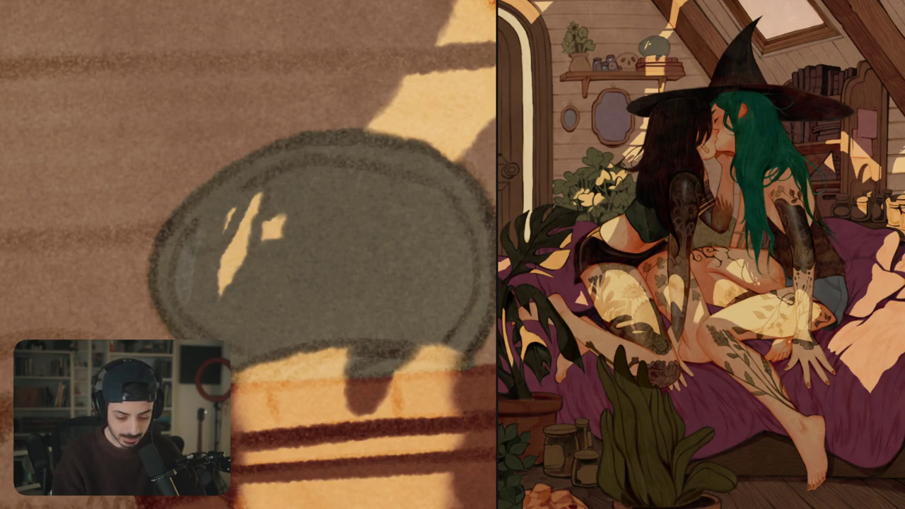
- Darken the jar's inner left outline and add light reflections along its lower-left curve and rim
drag(198, 244, 191, 324)
drag(183, 286, 224, 331)
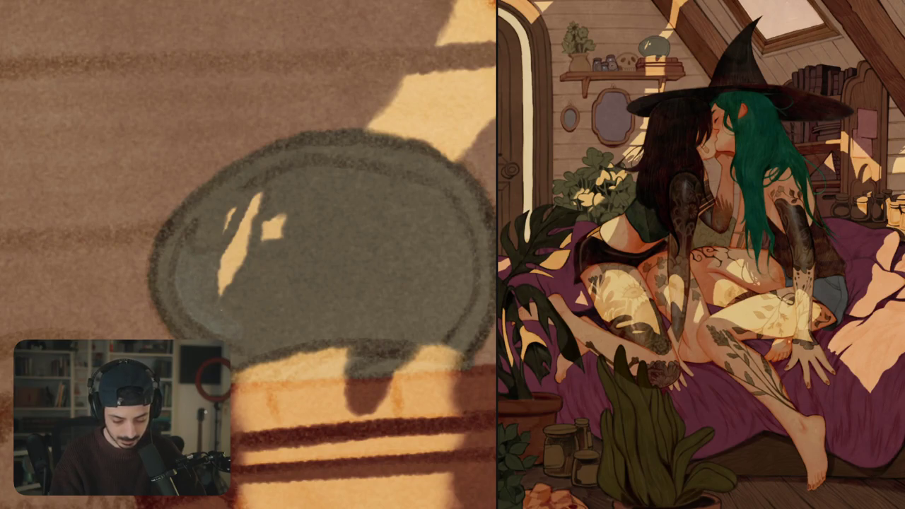
mouse_move(254, 277)
mouse_down()
mouse_move(240, 320)
mouse_move(293, 352)
mouse_up()
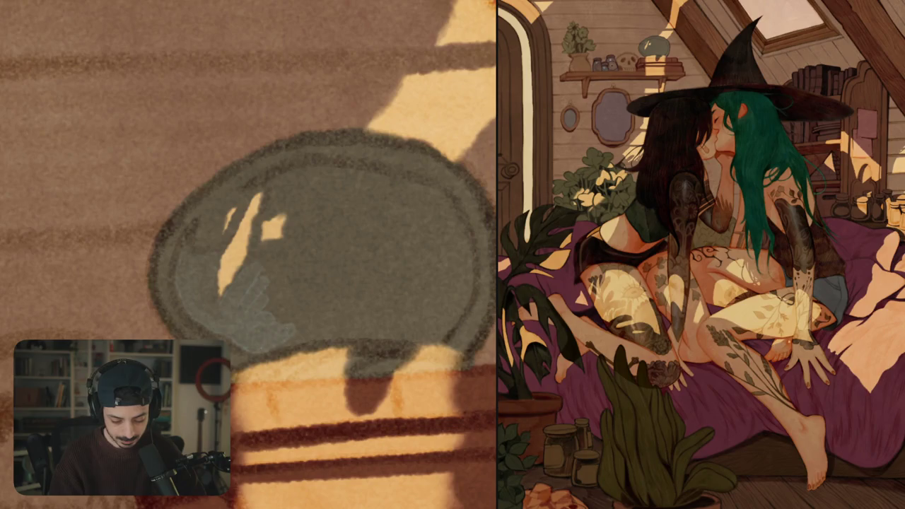
mouse_move(422, 250)
mouse_down()
mouse_move(319, 303)
mouse_move(443, 247)
mouse_up()
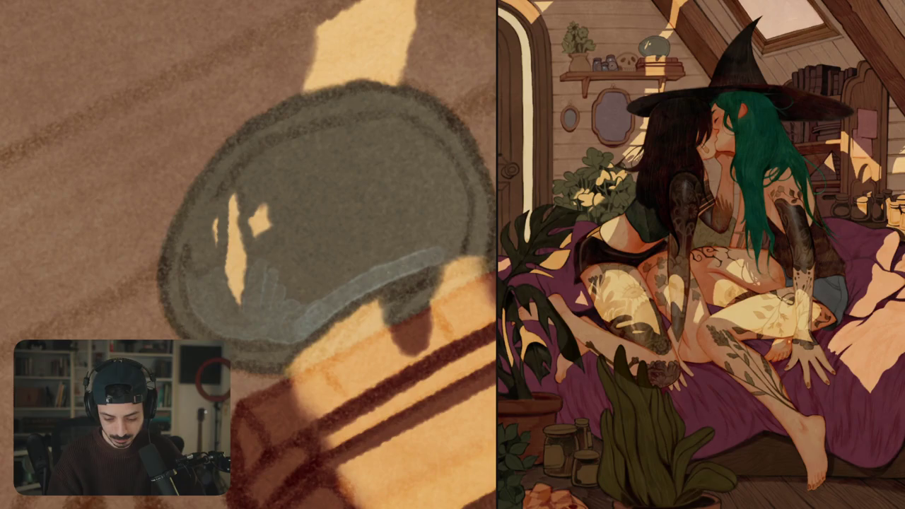
mouse_move(325, 322)
mouse_down()
mouse_move(459, 243)
mouse_move(297, 311)
mouse_up()
- Fill the jar's lower interior with blue-grey light down to the rim, adding an upper light streak
drag(403, 244, 279, 311)
drag(353, 240, 268, 304)
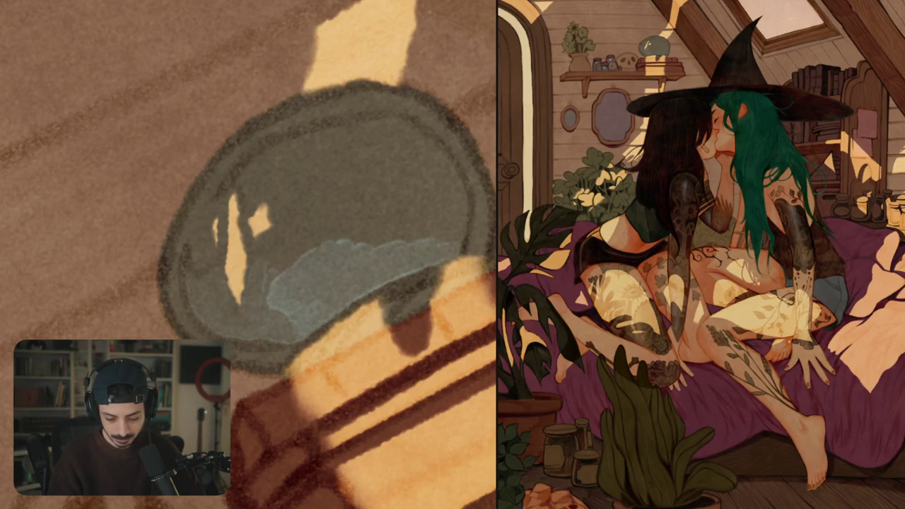
drag(315, 244, 261, 297)
mouse_move(273, 251)
mouse_down()
mouse_move(251, 315)
mouse_move(290, 327)
mouse_up()
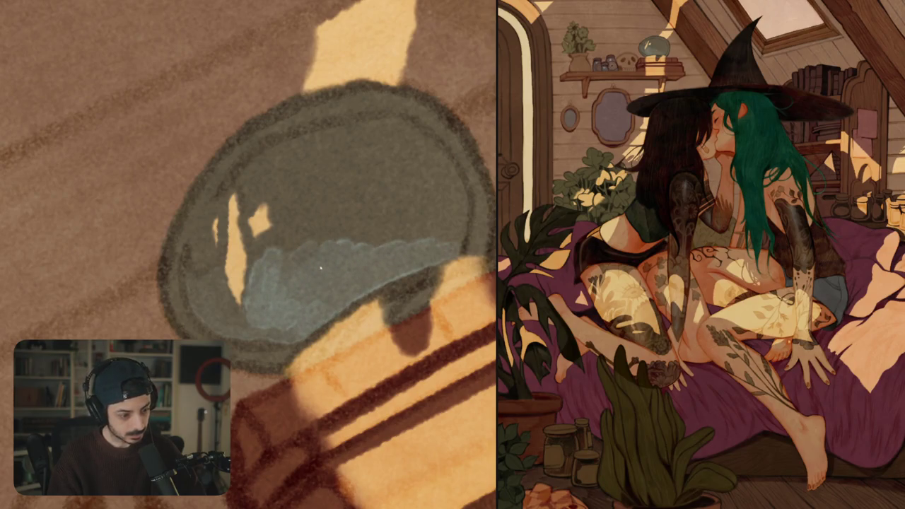
drag(286, 284, 308, 269)
drag(322, 300, 272, 244)
mouse_move(307, 286)
mouse_down()
mouse_move(258, 240)
mouse_move(332, 208)
mouse_move(410, 209)
mouse_move(300, 311)
mouse_up()
drag(396, 268, 283, 336)
drag(279, 290, 226, 339)
mouse_move(233, 301)
mouse_down()
mouse_move(272, 343)
mouse_move(304, 339)
mouse_up()
- Add a dark accent inside the jar and light highlights on the wooden stick and stand's left end
scroll(283, 283, down, 5)
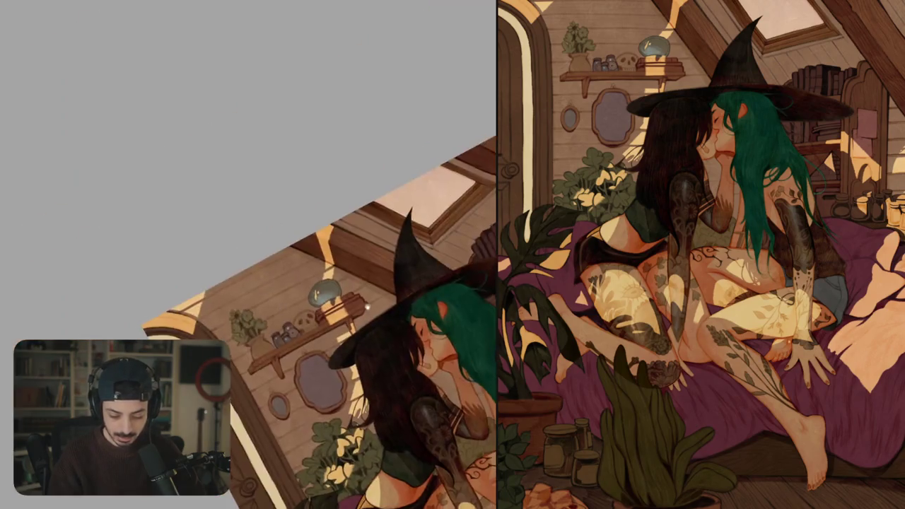
scroll(262, 272, up, 5)
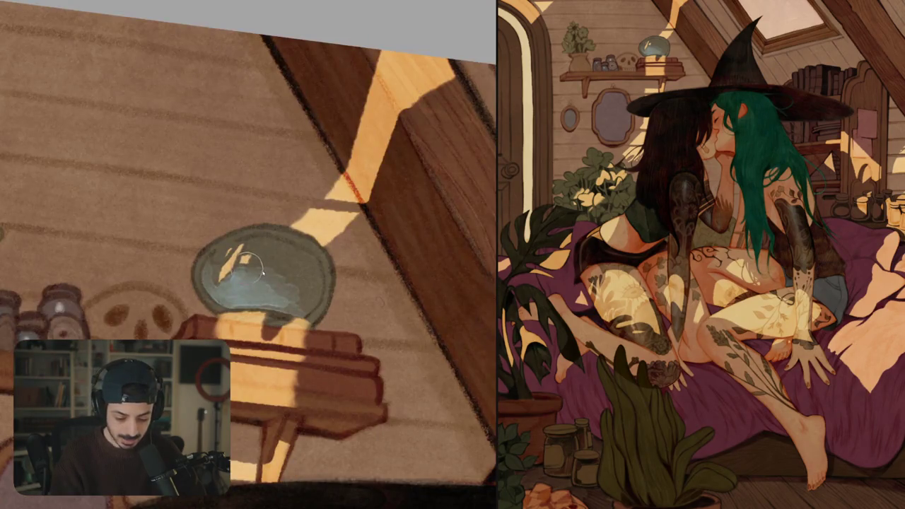
drag(259, 294, 275, 291)
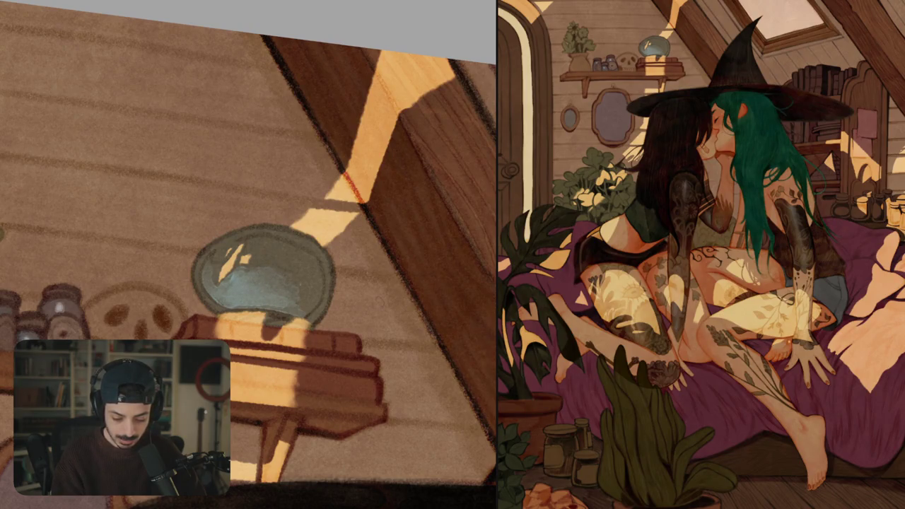
scroll(248, 254, up, 1)
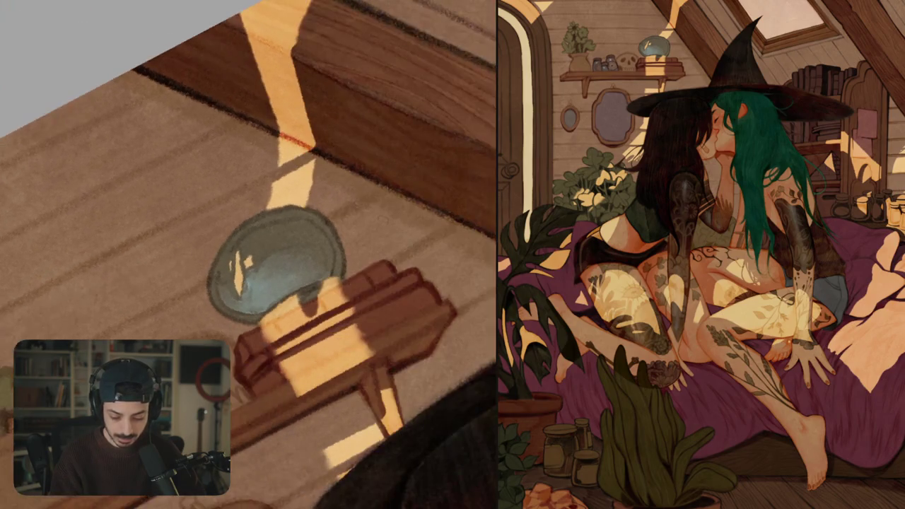
mouse_move(308, 311)
mouse_down()
mouse_move(326, 315)
mouse_move(362, 281)
mouse_up()
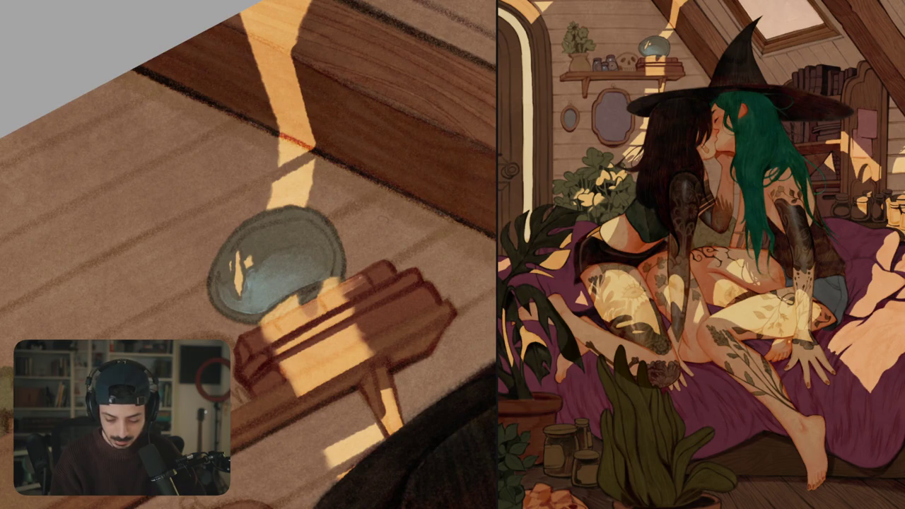
mouse_move(246, 338)
mouse_down()
mouse_move(259, 332)
mouse_move(269, 343)
mouse_move(261, 330)
mouse_move(256, 335)
mouse_up()
drag(248, 349, 258, 344)
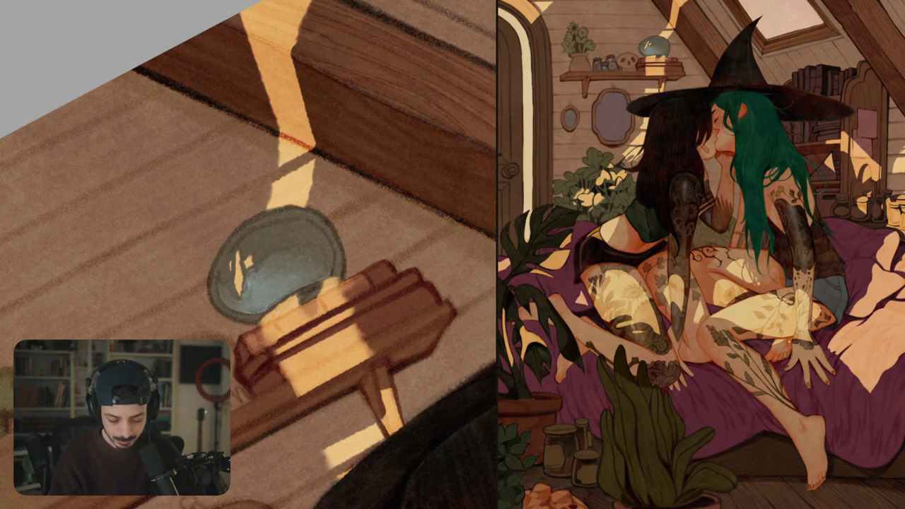
scroll(248, 255, down, 5)
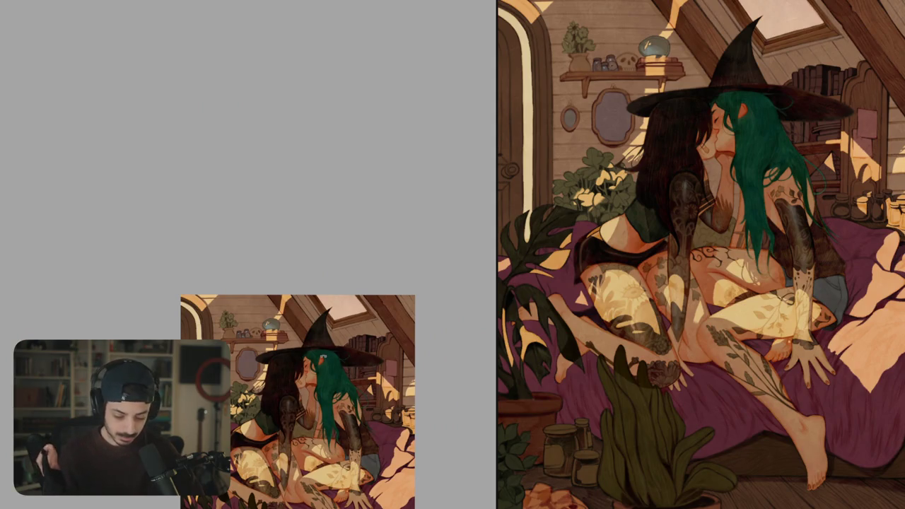
scroll(315, 241, up, 5)
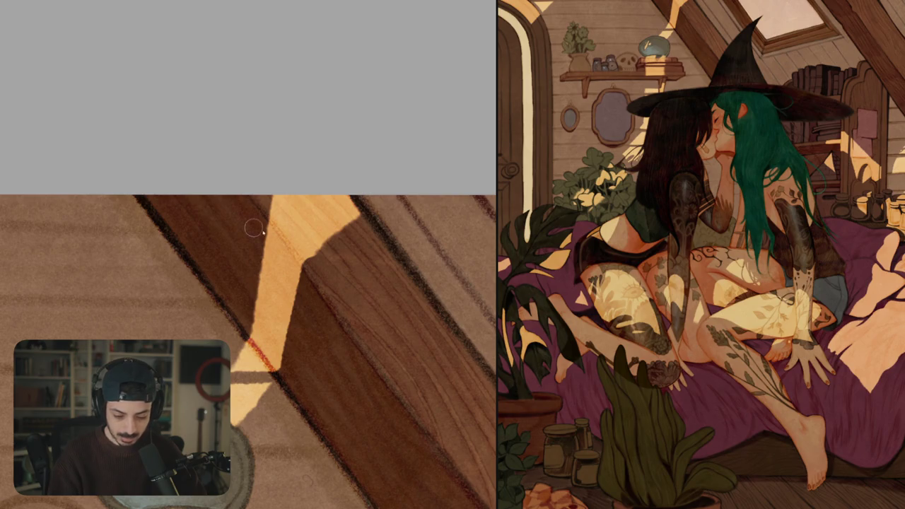
- Paint orange rim light along the left, top and lower edges of the sunlit band
drag(266, 220, 254, 326)
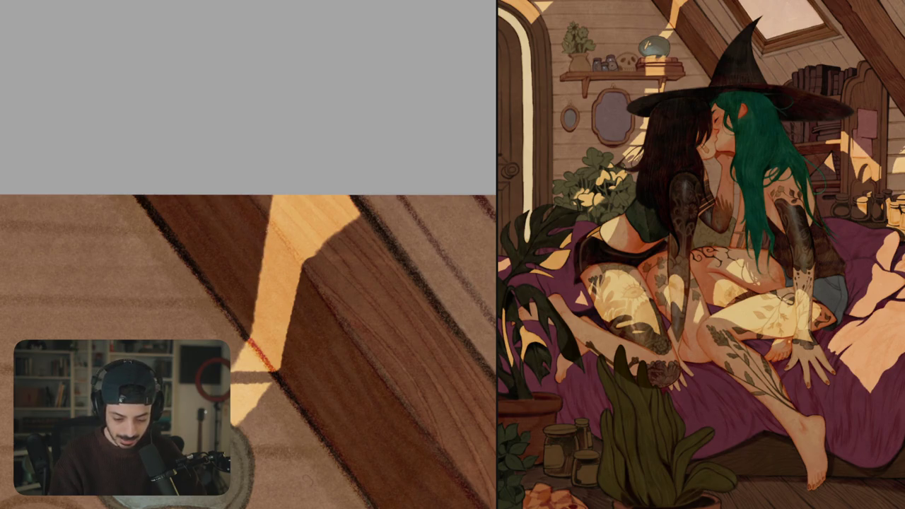
drag(267, 222, 251, 331)
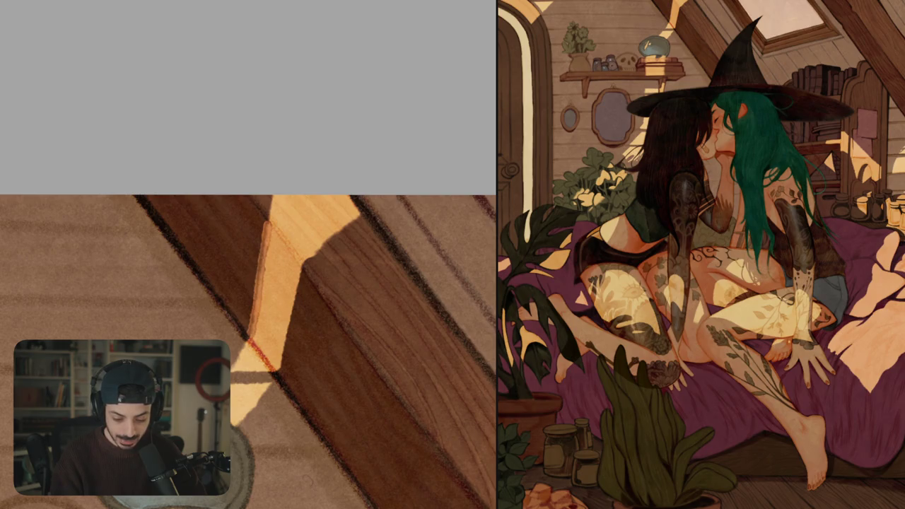
drag(266, 224, 250, 318)
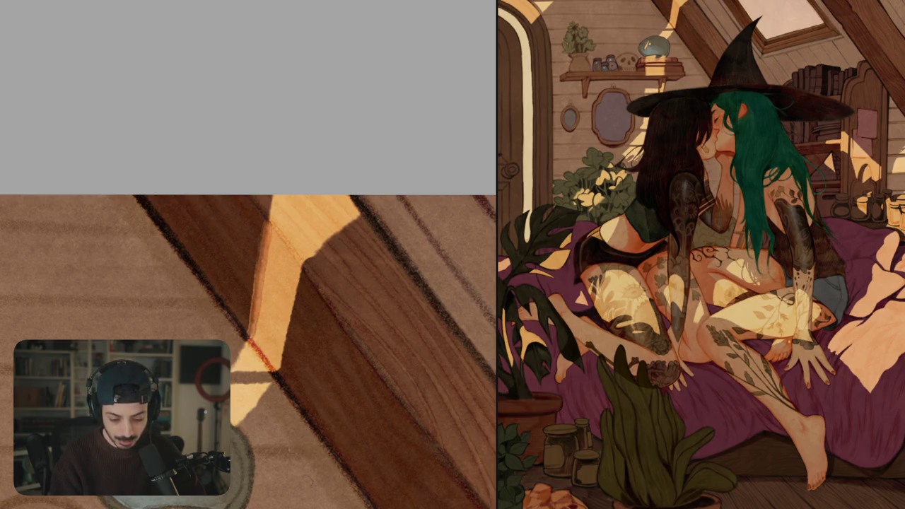
mouse_move(263, 229)
mouse_down()
mouse_move(275, 195)
mouse_move(267, 222)
mouse_up()
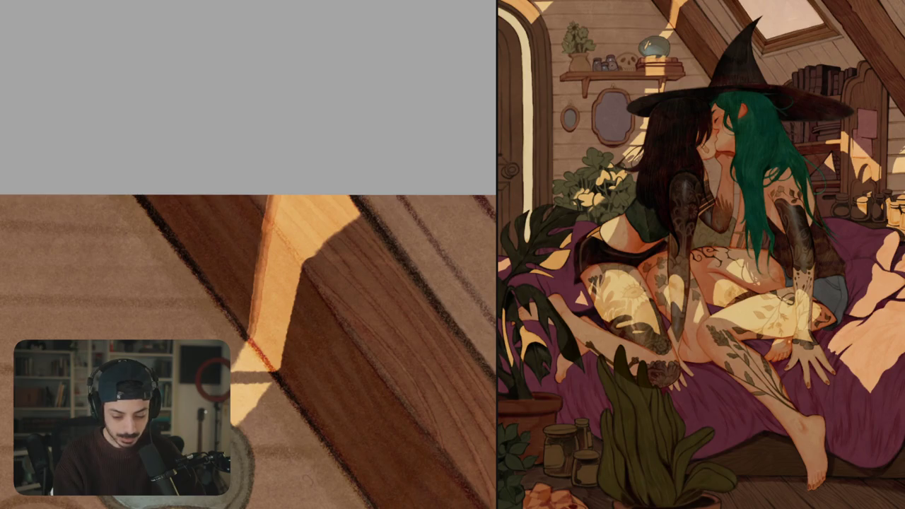
click(306, 260)
drag(308, 261, 360, 214)
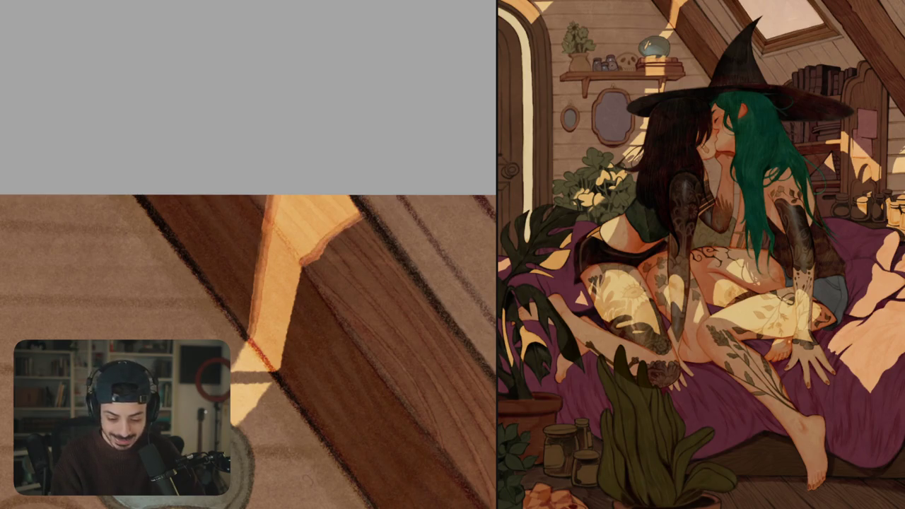
drag(316, 260, 353, 225)
mouse_move(308, 261)
mouse_down()
mouse_move(277, 372)
mouse_move(245, 370)
mouse_move(247, 338)
mouse_move(234, 361)
mouse_up()
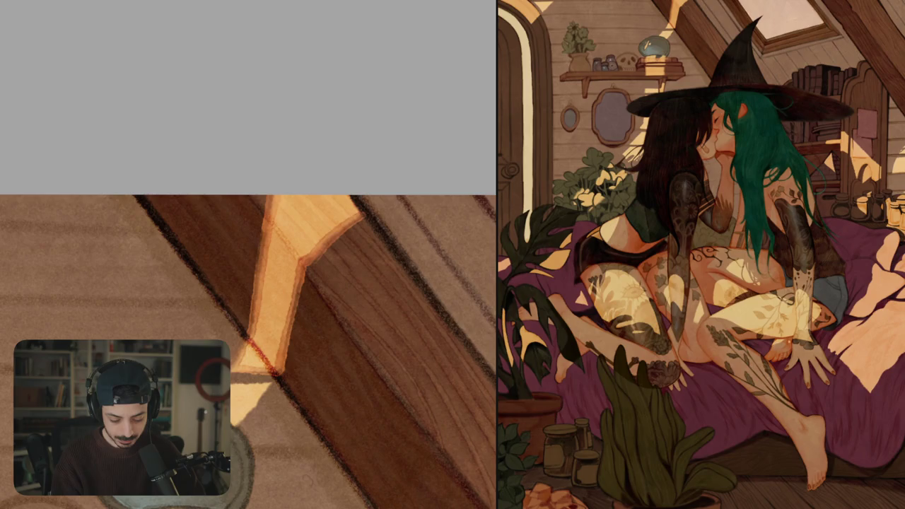
- Paint an orange stroke along the triangle's diagonal edge, then undo it
scroll(248, 354, down, 5)
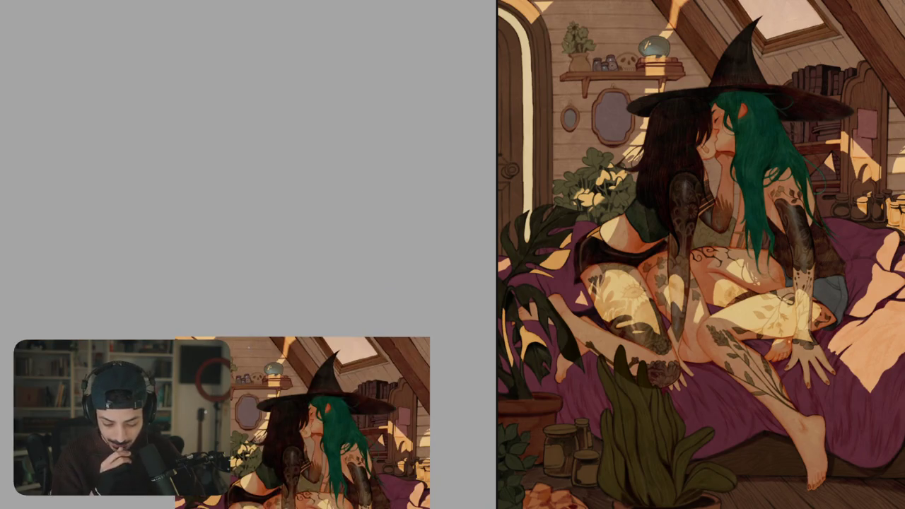
scroll(249, 318, up, 5)
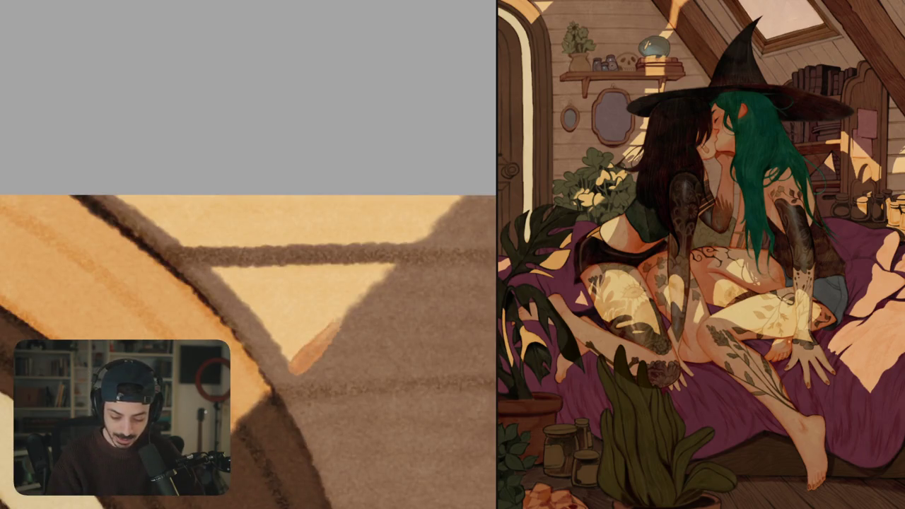
mouse_move(291, 370)
mouse_down()
mouse_move(397, 266)
mouse_move(311, 342)
mouse_up()
key(ctrl+z)
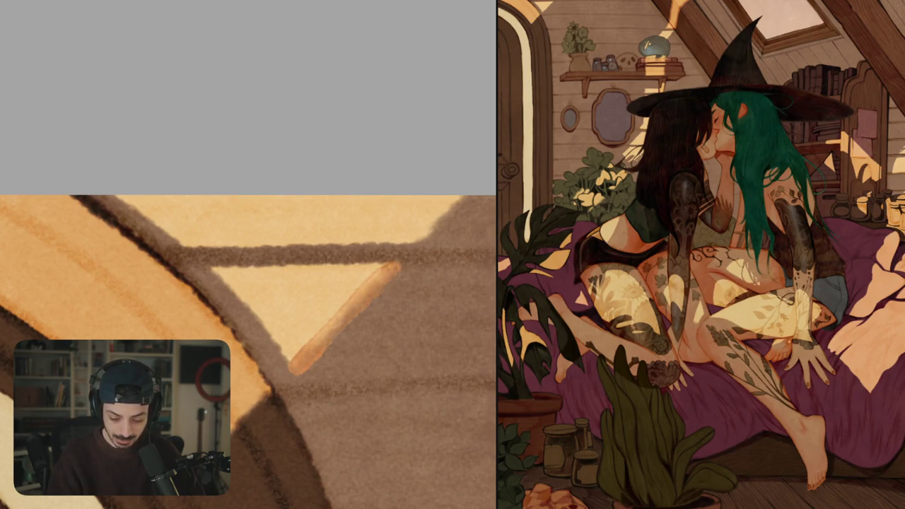
key(ctrl+z)
- Line the beam edges, the vertical beam and the triangle's right edge in brown
drag(212, 241, 216, 339)
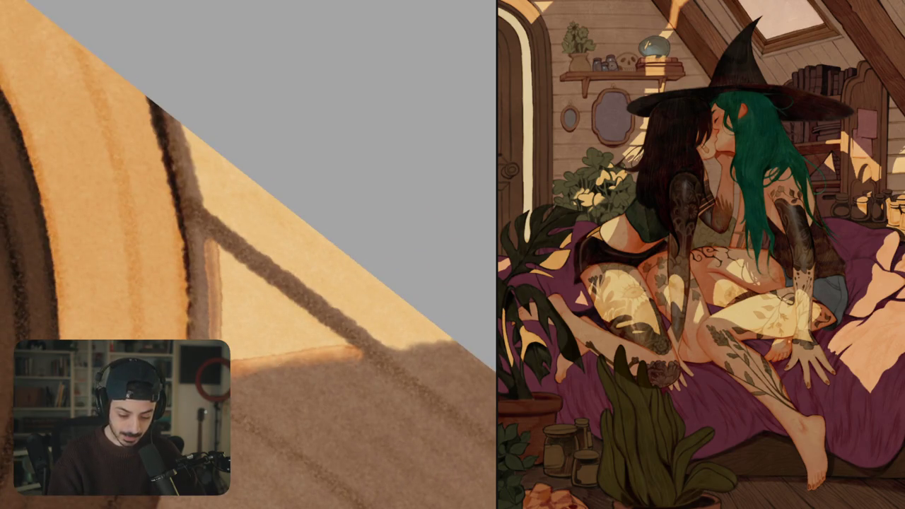
mouse_move(222, 300)
mouse_down()
mouse_move(222, 340)
mouse_move(212, 339)
mouse_up()
drag(209, 260, 210, 339)
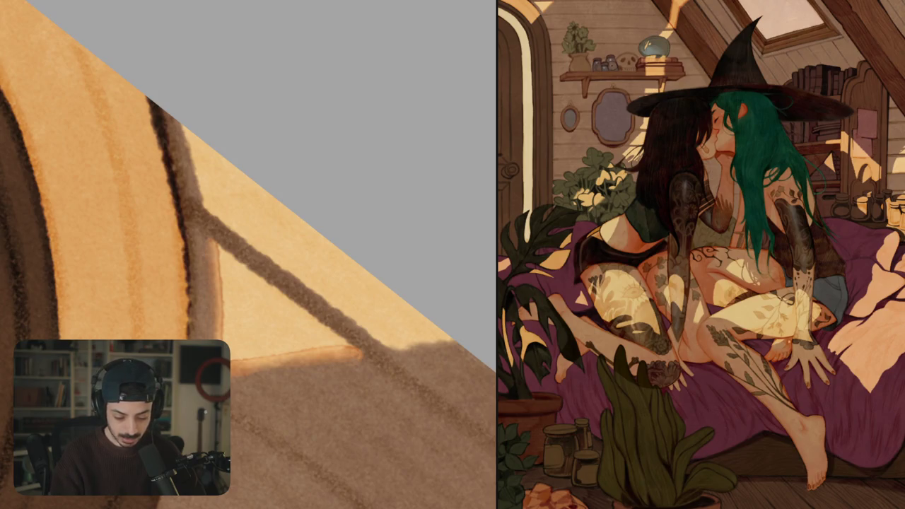
drag(210, 254, 211, 339)
drag(206, 257, 206, 328)
drag(318, 213, 283, 297)
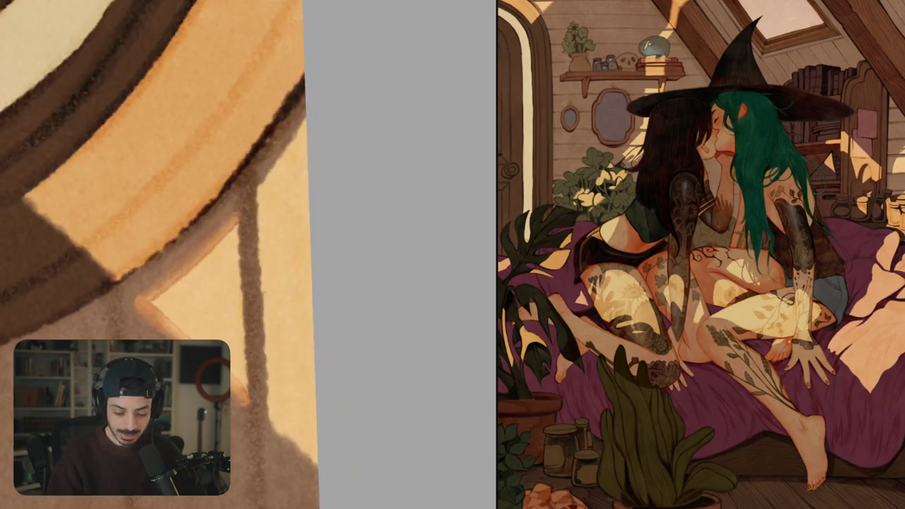
mouse_move(239, 236)
mouse_down()
mouse_move(273, 162)
mouse_move(284, 328)
mouse_up()
drag(277, 194, 278, 281)
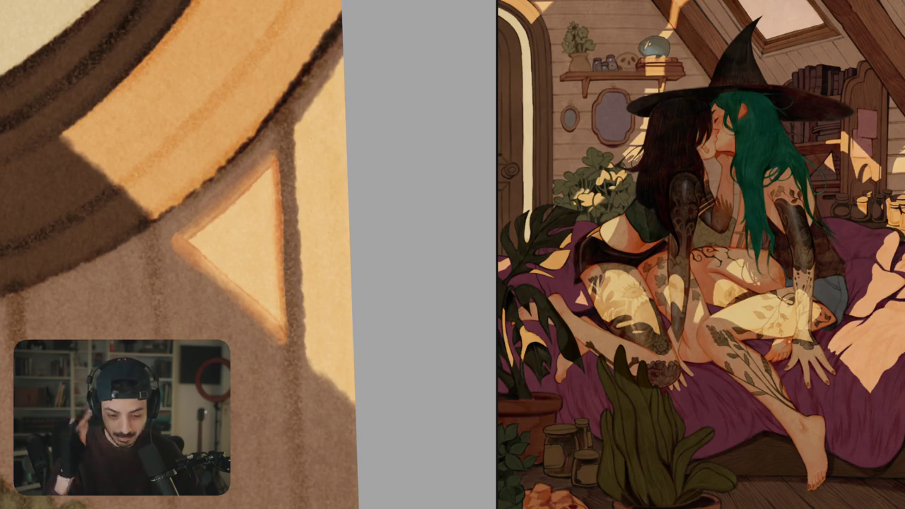
- Outline the triangle's diagonal and top edges and the orange patch's left edge in brown
drag(212, 212, 209, 276)
mouse_move(297, 177)
mouse_down()
mouse_move(340, 233)
mouse_move(382, 175)
mouse_move(325, 212)
mouse_up()
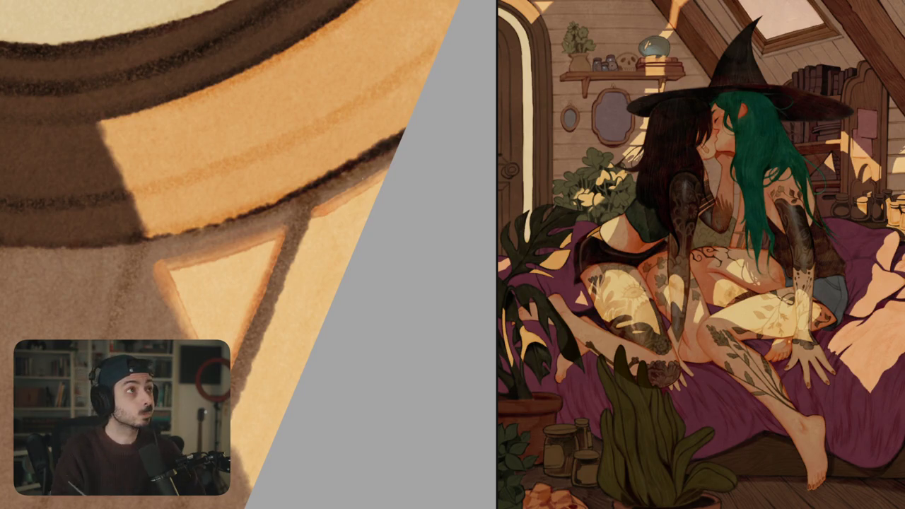
drag(247, 212, 368, 297)
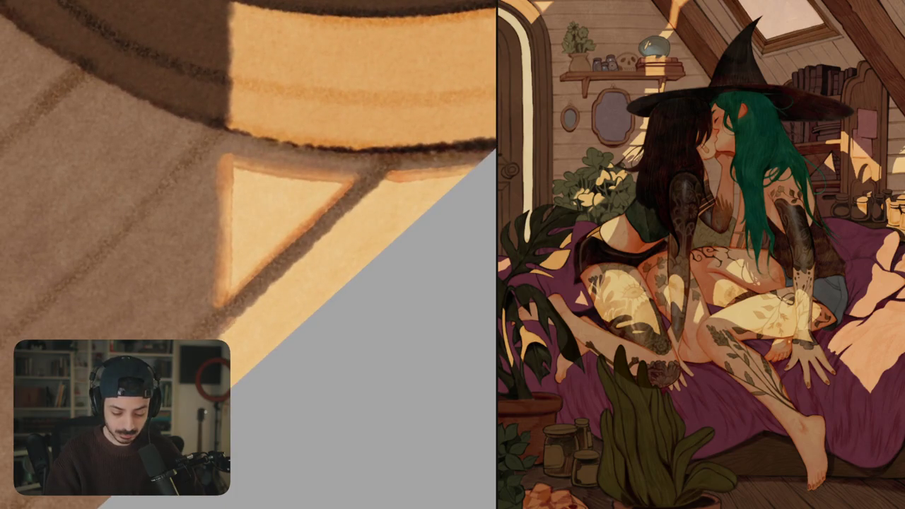
mouse_move(221, 329)
mouse_down()
mouse_move(386, 177)
mouse_move(220, 331)
mouse_up()
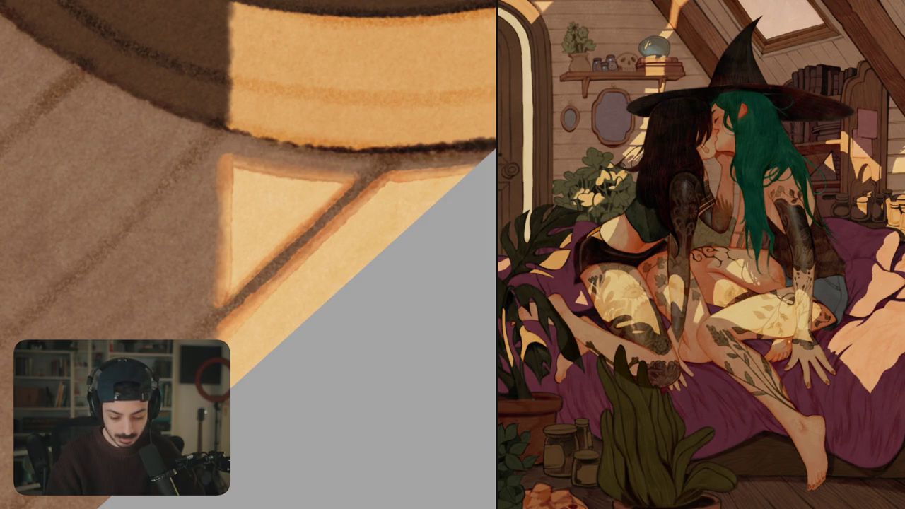
mouse_move(463, 178)
mouse_down()
mouse_move(396, 184)
mouse_move(283, 242)
mouse_up()
scroll(427, 198, down, 5)
scroll(283, 241, up, 3)
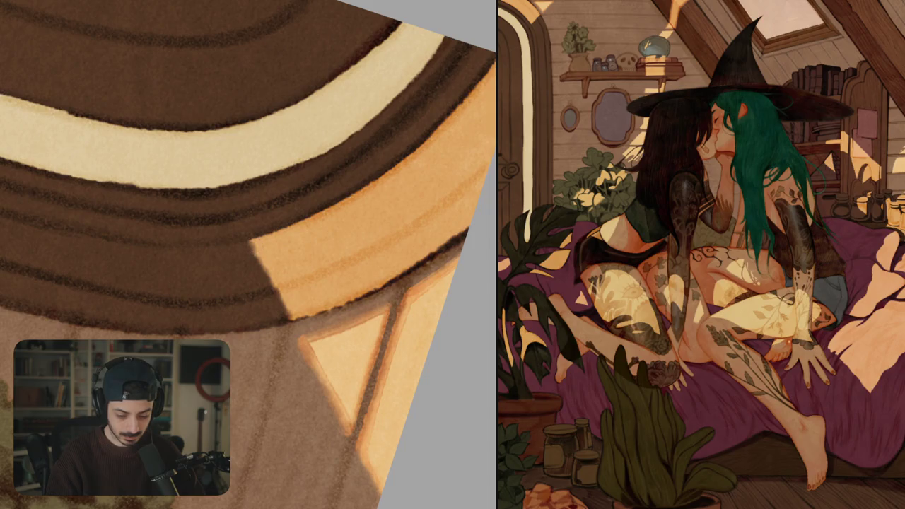
drag(248, 240, 284, 318)
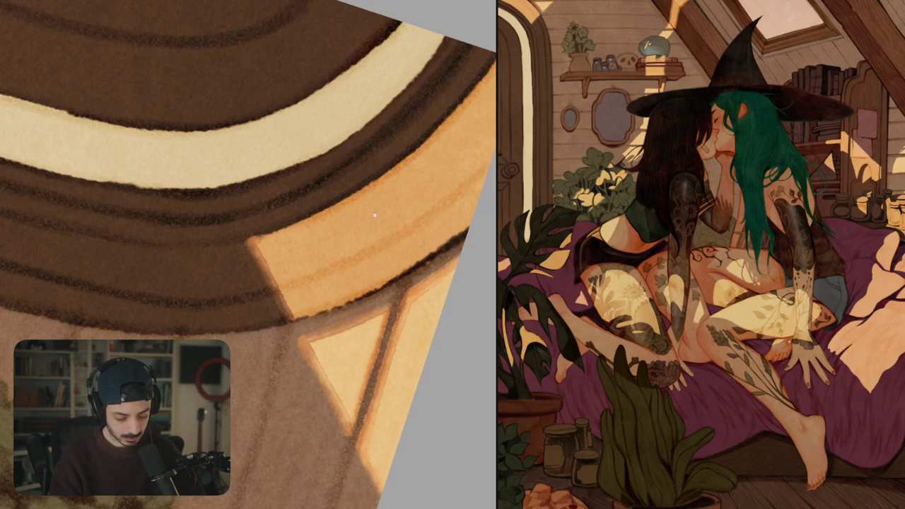
drag(375, 214, 289, 259)
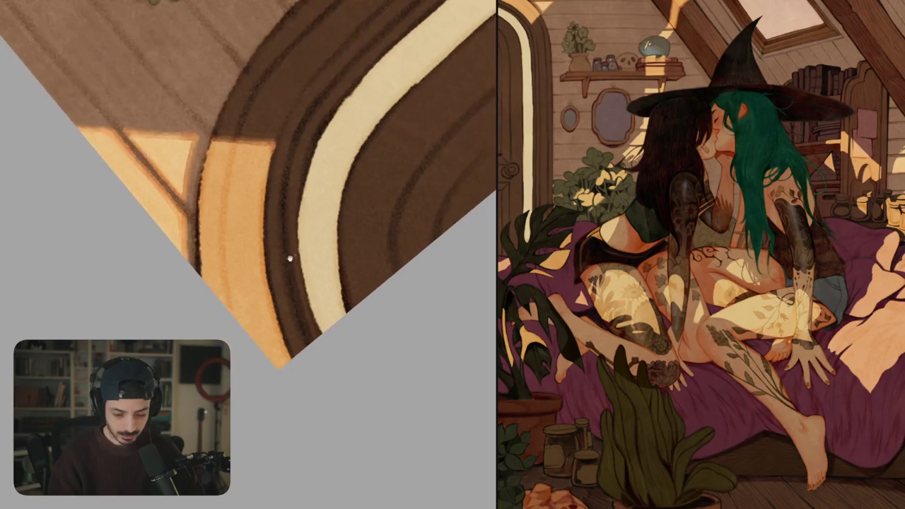
- Paint a dark outline down the door frame's orange edge
mouse_move(271, 150)
mouse_down()
mouse_move(265, 262)
mouse_move(286, 357)
mouse_up()
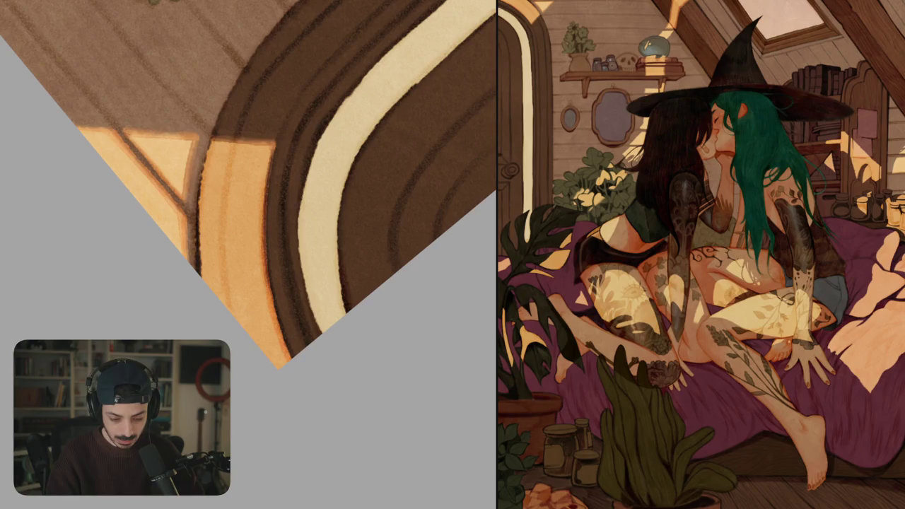
drag(270, 150, 267, 288)
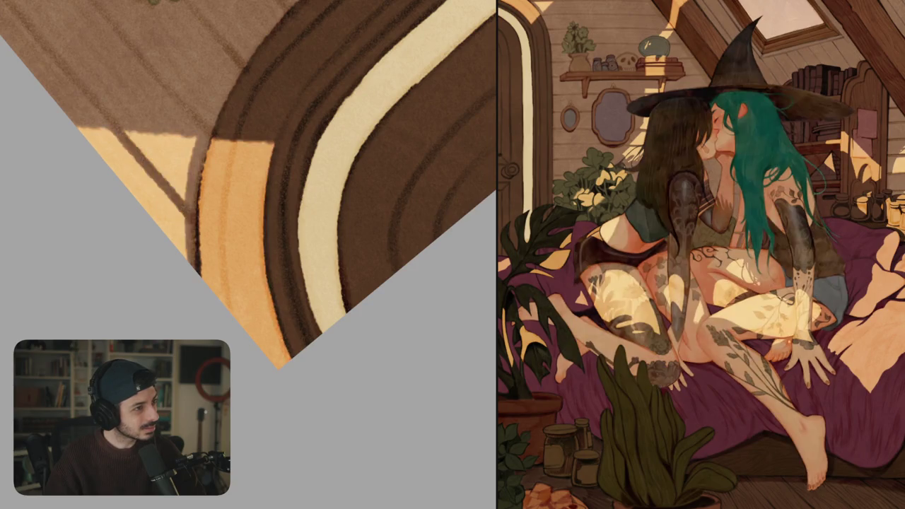
scroll(247, 184, down, 2)
scroll(247, 184, down, 3)
scroll(247, 183, down, 3)
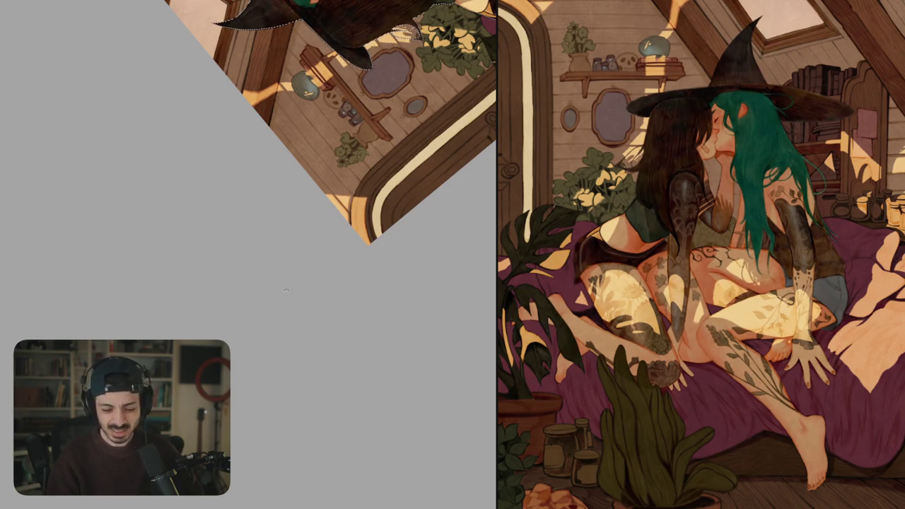
- Rotate the canvas upside down over the door and plant, then zoom out nearly upright
drag(318, 212, 405, 374)
scroll(368, 309, up, 5)
drag(367, 309, 424, 268)
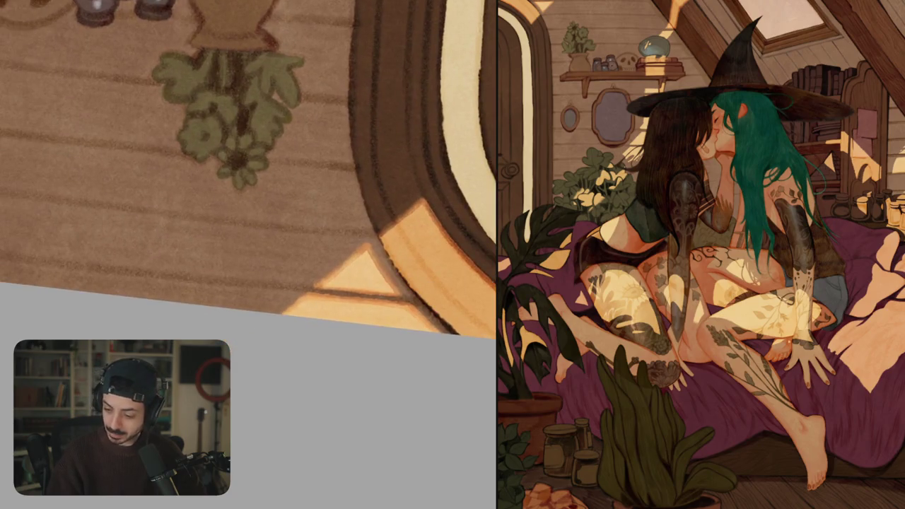
scroll(368, 308, up, 2)
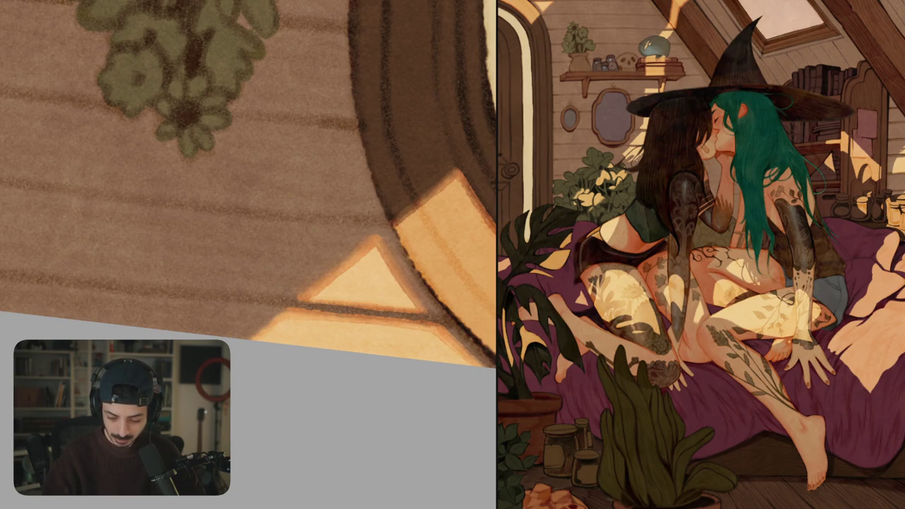
scroll(428, 297, down, 5)
scroll(444, 226, up, 5)
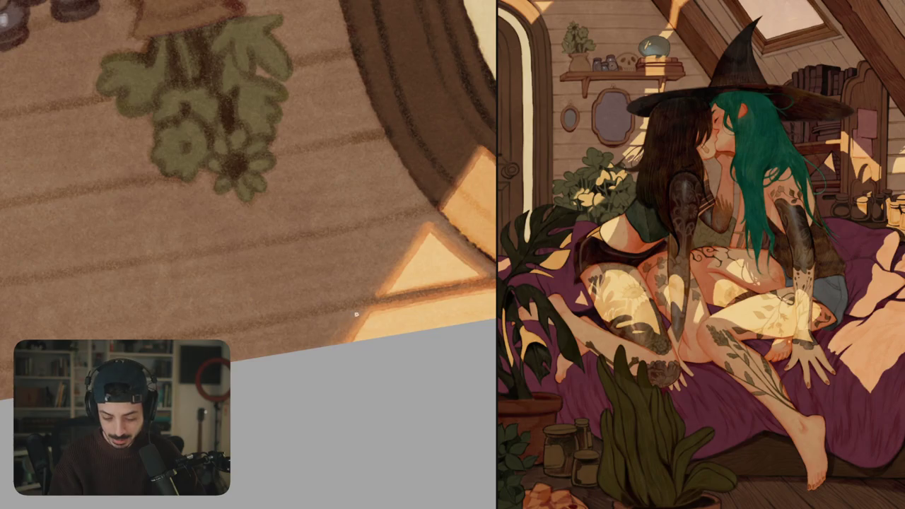
drag(356, 314, 237, 205)
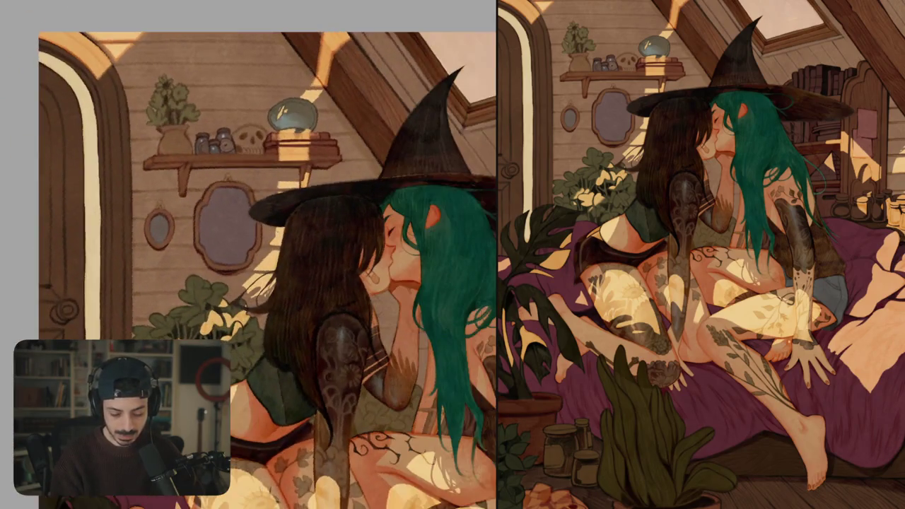
- Paint a bright reflected light patch at the top of the large mirror
mouse_move(237, 205)
mouse_down()
mouse_move(293, 261)
mouse_move(202, 202)
mouse_move(220, 272)
mouse_up()
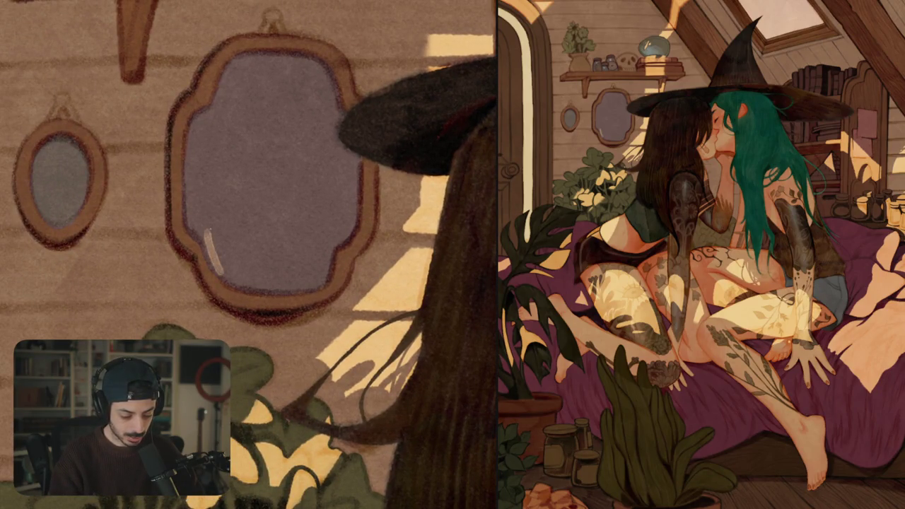
mouse_move(196, 222)
mouse_down()
mouse_move(206, 235)
mouse_move(199, 227)
mouse_up()
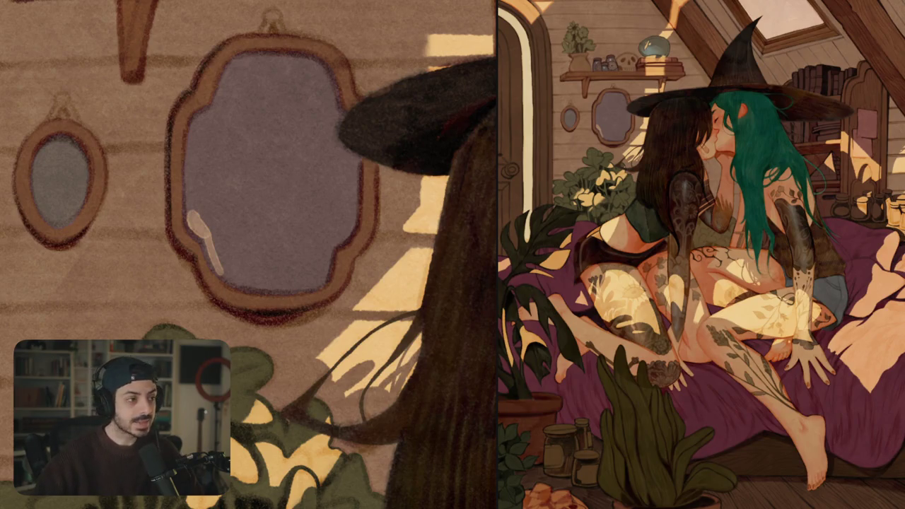
mouse_move(189, 209)
mouse_down()
mouse_move(233, 283)
mouse_move(212, 226)
mouse_move(234, 275)
mouse_move(197, 214)
mouse_move(222, 240)
mouse_move(231, 263)
mouse_move(219, 268)
mouse_move(228, 276)
mouse_up()
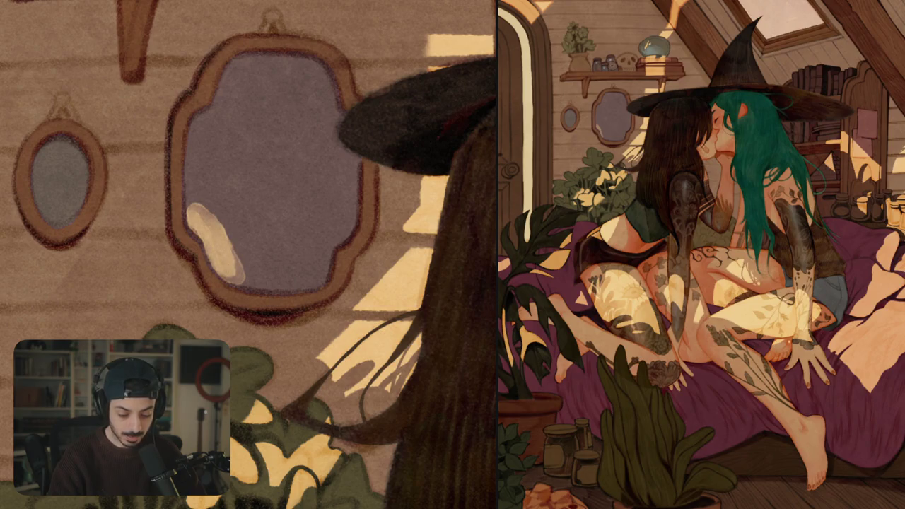
mouse_move(190, 199)
mouse_down()
mouse_move(235, 263)
mouse_move(201, 198)
mouse_move(219, 216)
mouse_move(198, 191)
mouse_move(212, 190)
mouse_up()
mouse_move(197, 219)
mouse_down()
mouse_move(217, 184)
mouse_move(205, 188)
mouse_move(241, 244)
mouse_move(247, 281)
mouse_up()
mouse_move(189, 177)
mouse_down()
mouse_move(205, 182)
mouse_move(247, 262)
mouse_move(248, 286)
mouse_up()
- Widen and brighten the mirror reflection along its right and top edges
drag(212, 189, 241, 256)
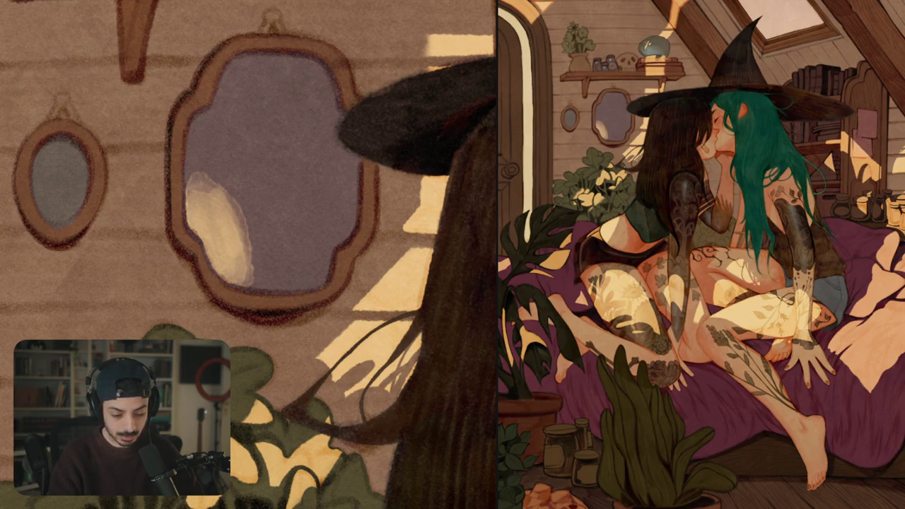
mouse_move(185, 191)
mouse_down()
mouse_move(196, 171)
mouse_move(241, 208)
mouse_up()
drag(241, 205, 256, 292)
mouse_move(256, 249)
mouse_down()
mouse_move(250, 285)
mouse_move(259, 259)
mouse_up()
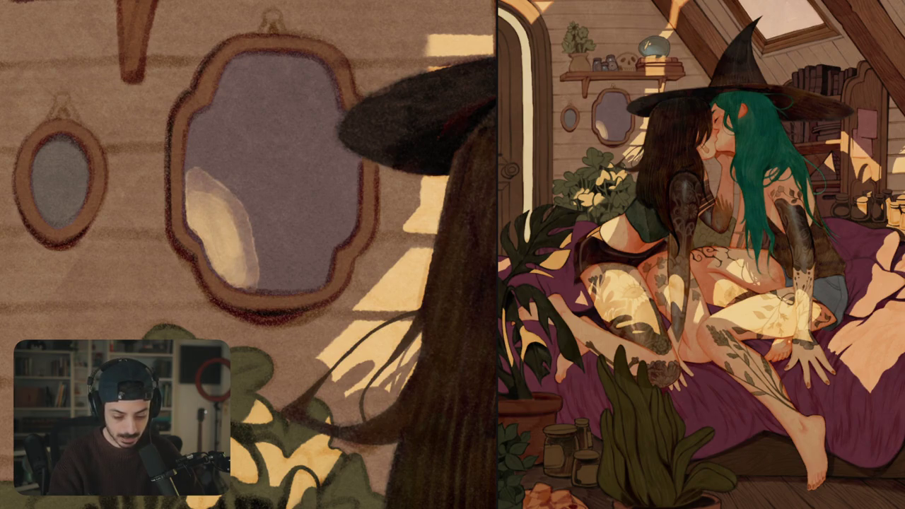
mouse_move(197, 184)
mouse_down()
mouse_move(243, 240)
mouse_move(207, 195)
mouse_up()
drag(246, 236, 247, 272)
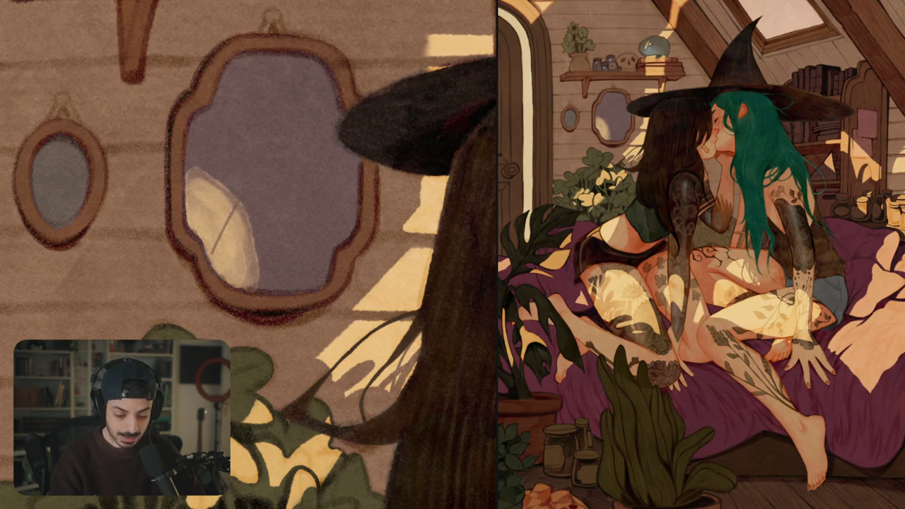
- Paint a thin dark bar across the reflection and faint light along the frame's inner edge
drag(248, 212, 213, 268)
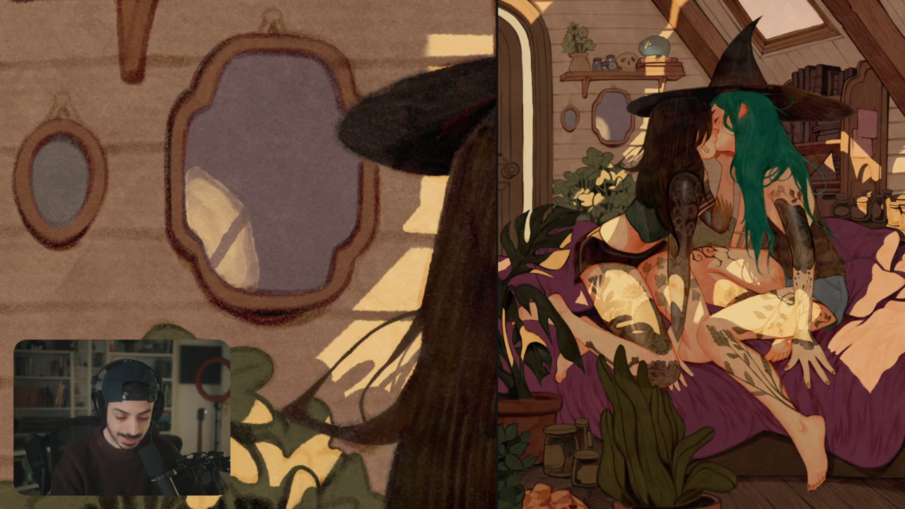
drag(246, 225, 215, 271)
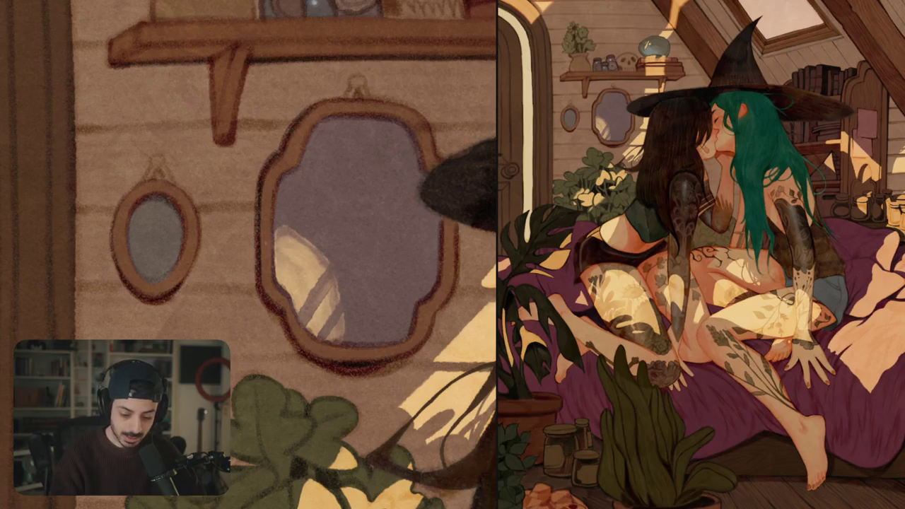
mouse_move(265, 258)
mouse_down()
mouse_move(265, 209)
mouse_move(266, 293)
mouse_move(305, 347)
mouse_move(324, 354)
mouse_move(349, 356)
mouse_move(327, 301)
mouse_move(331, 321)
mouse_move(340, 322)
mouse_up()
drag(332, 283, 331, 304)
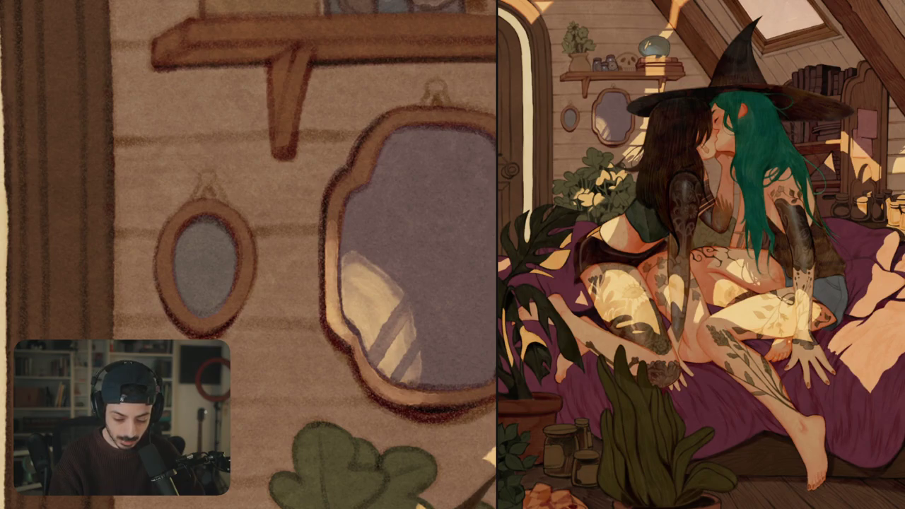
drag(282, 255, 207, 208)
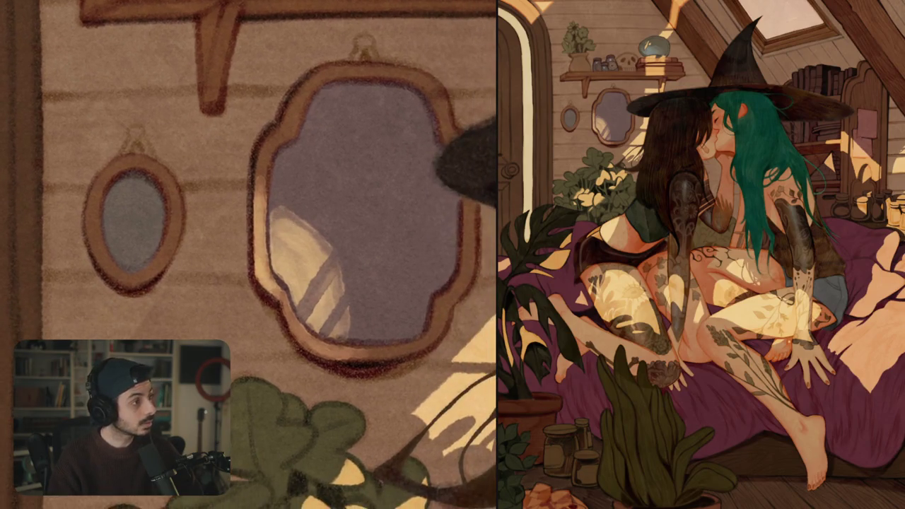
drag(269, 287, 313, 350)
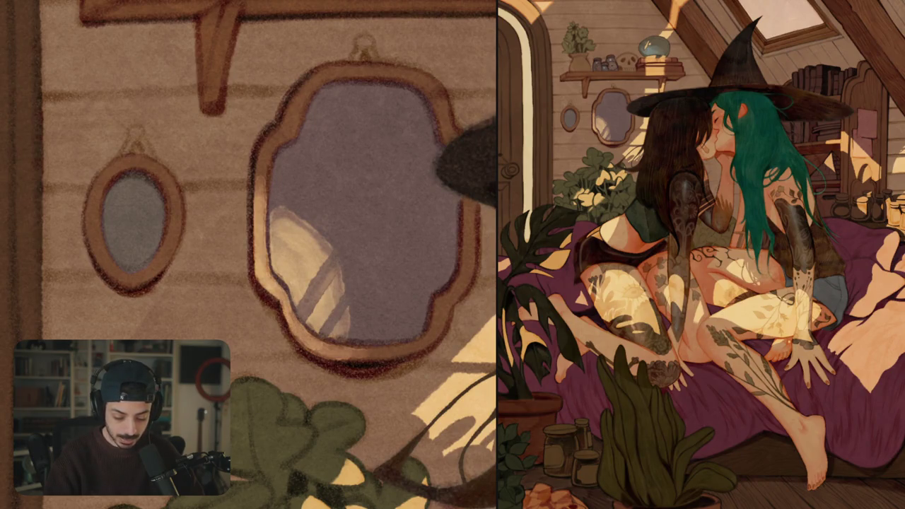
scroll(248, 255, down, 5)
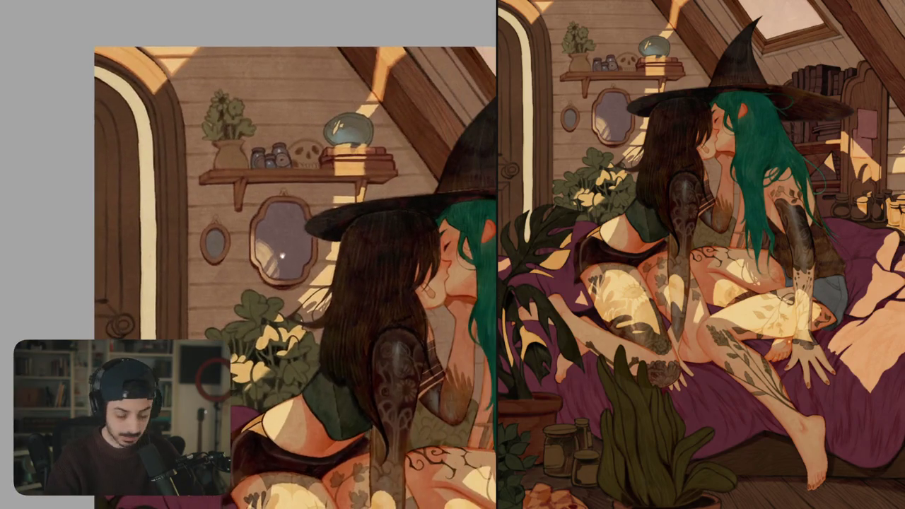
- Lighten the top and upper-left of the mirror glass with pale lavender
scroll(247, 255, down, 2)
scroll(272, 203, up, 7)
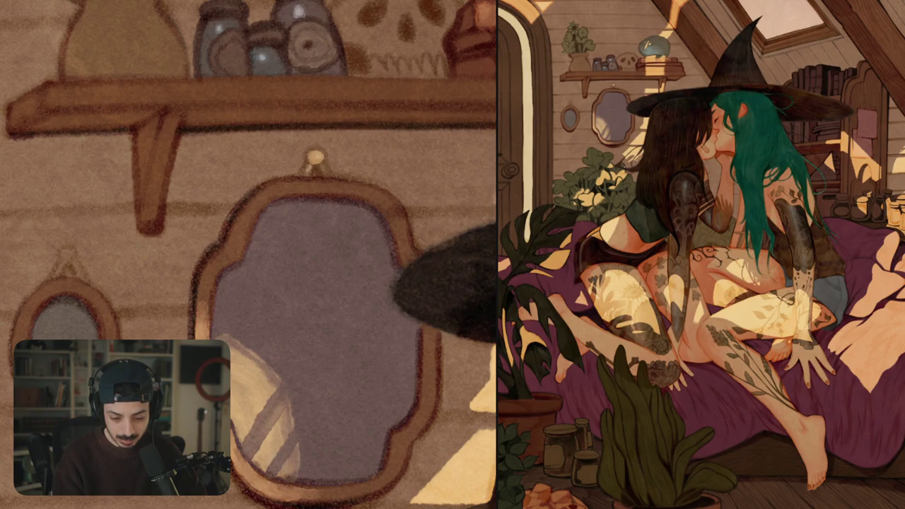
scroll(318, 159, down, 5)
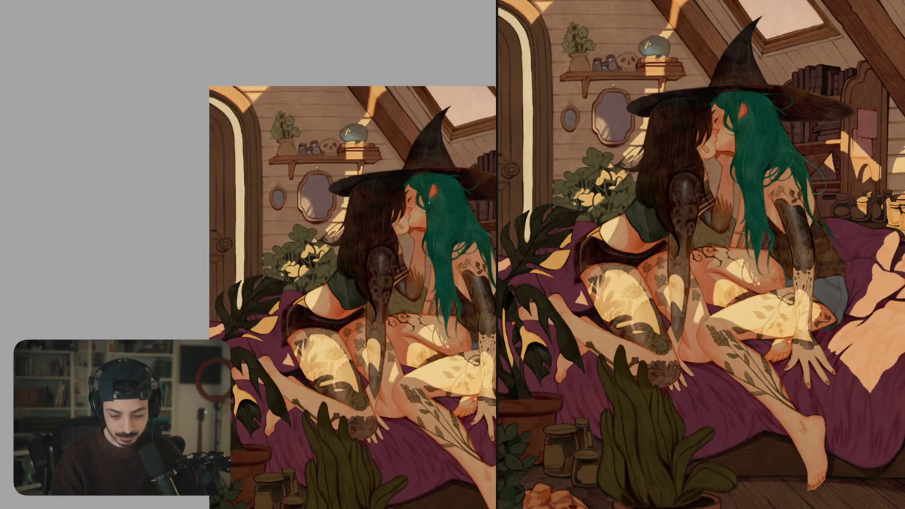
scroll(300, 198, up, 6)
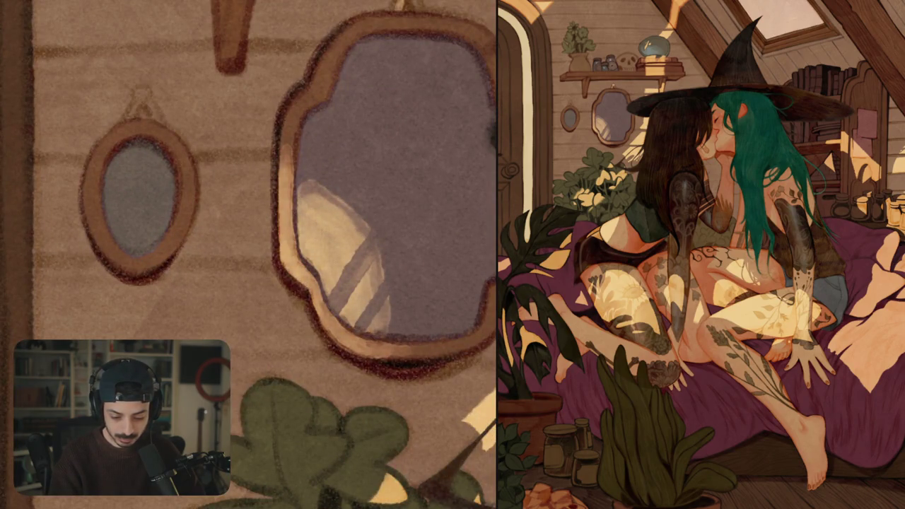
scroll(347, 191, right, 3)
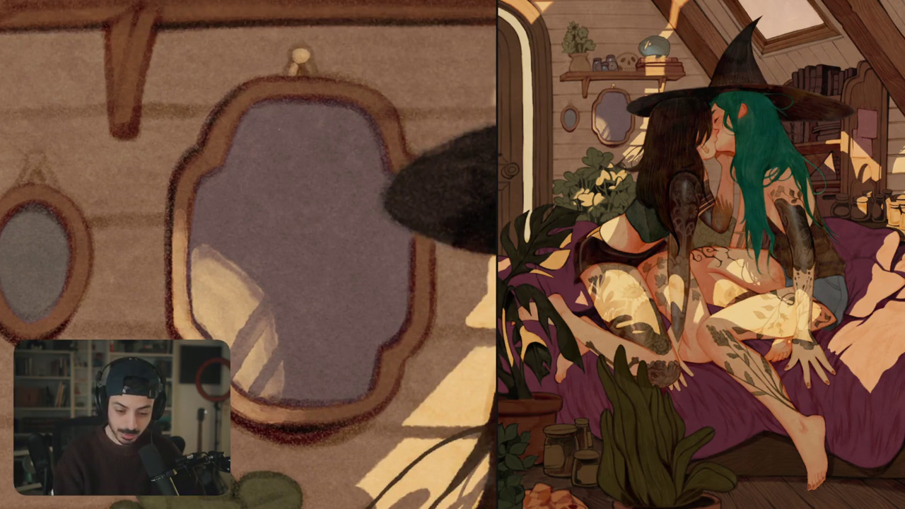
mouse_move(254, 145)
mouse_down()
mouse_move(247, 120)
mouse_move(283, 106)
mouse_move(353, 123)
mouse_up()
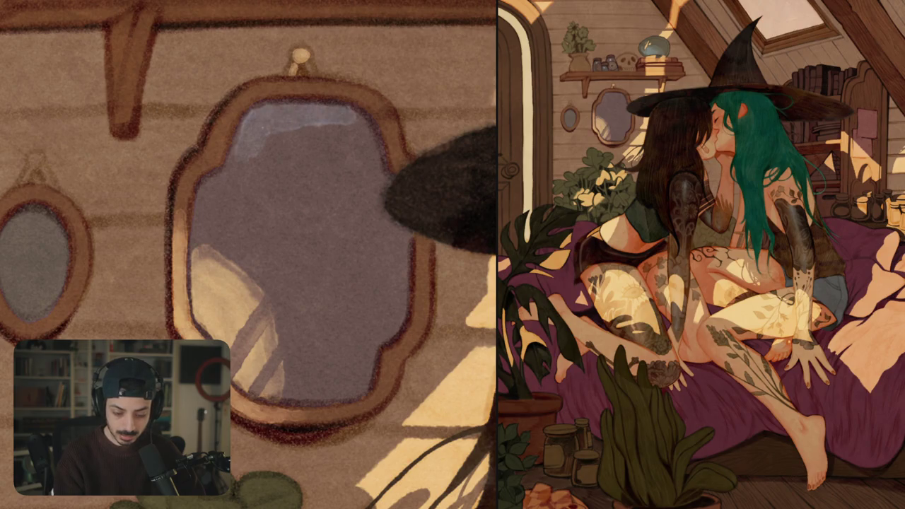
mouse_move(294, 130)
mouse_down()
mouse_move(261, 163)
mouse_move(373, 140)
mouse_move(362, 183)
mouse_move(265, 169)
mouse_move(219, 201)
mouse_move(216, 222)
mouse_up()
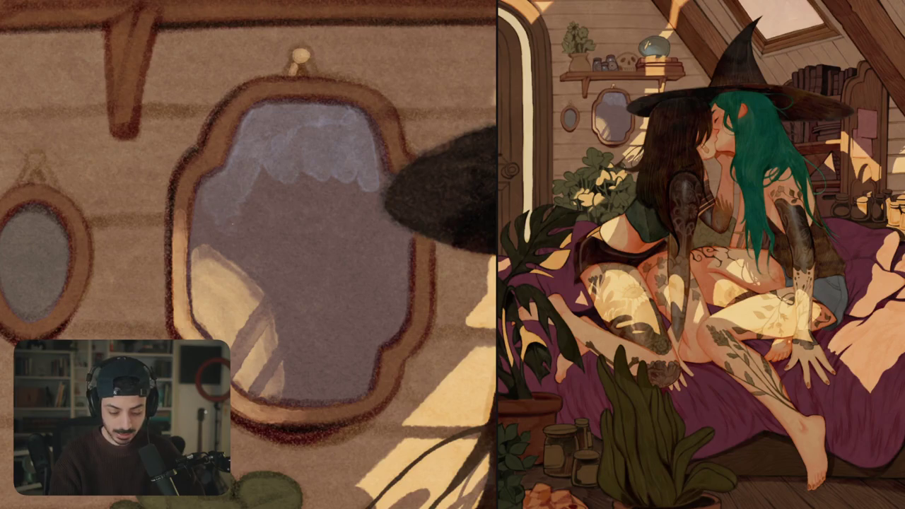
mouse_move(261, 177)
mouse_down()
mouse_move(282, 209)
mouse_move(309, 188)
mouse_up()
- Spread lavender over the mirror's middle and right edge, then zoom out
drag(306, 226, 337, 184)
drag(327, 240, 384, 177)
mouse_move(362, 233)
mouse_down()
mouse_move(403, 261)
mouse_move(389, 286)
mouse_up()
drag(364, 251, 399, 300)
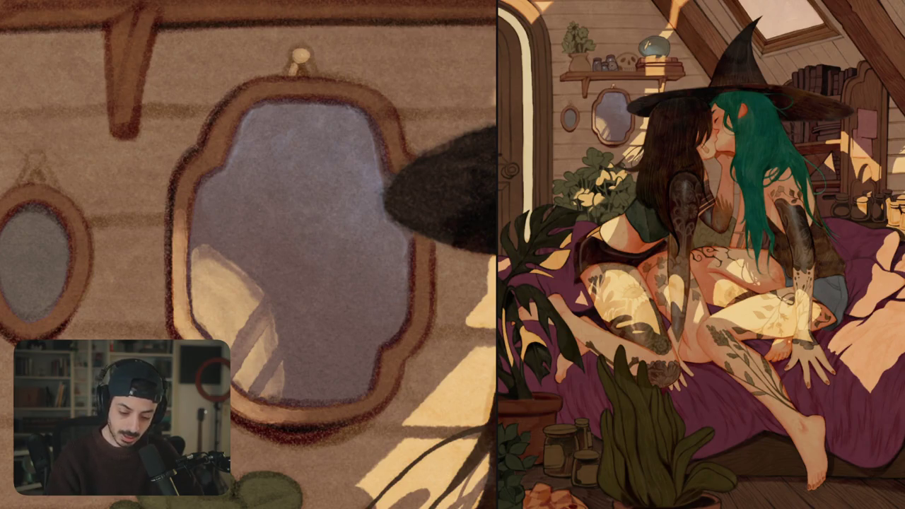
key(ctrl+minus)
key(ctrl+minus)
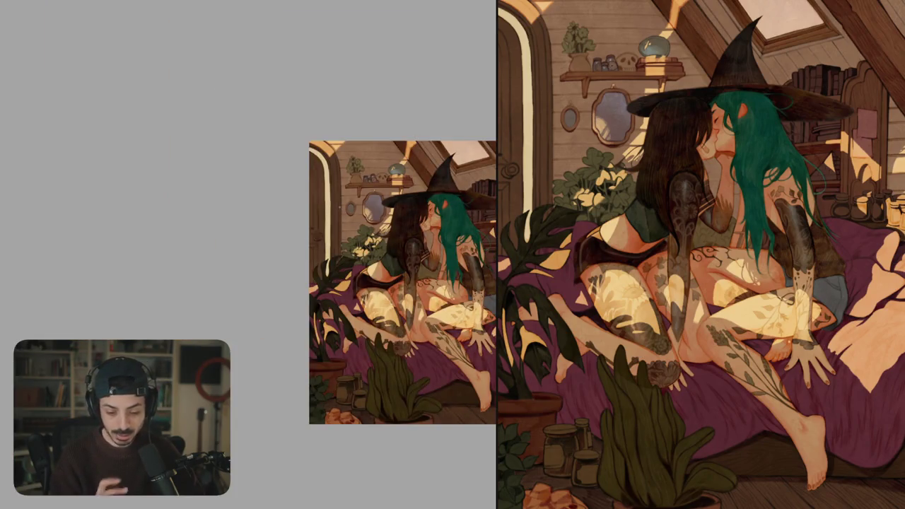
- Brush a light sheen band across the dark hair under the hat brim, brightest beside the brim
scroll(387, 189, up, 5)
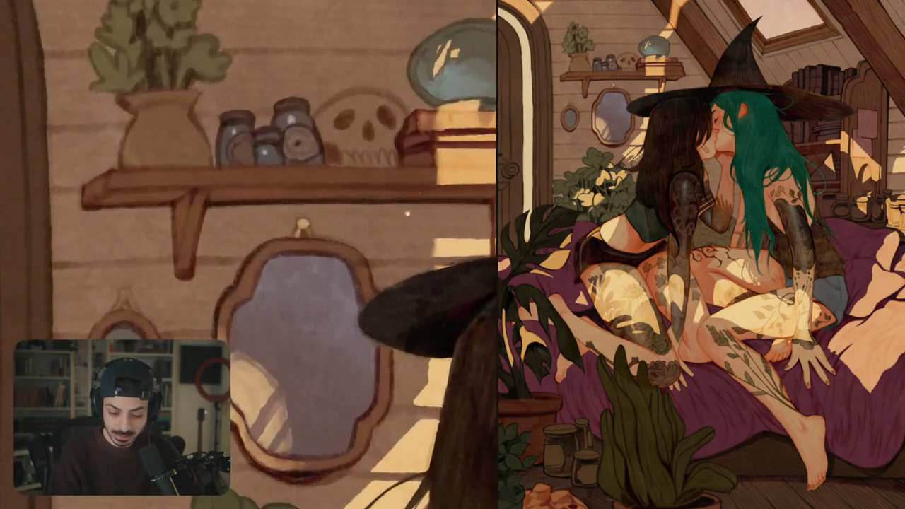
scroll(406, 210, up, 2)
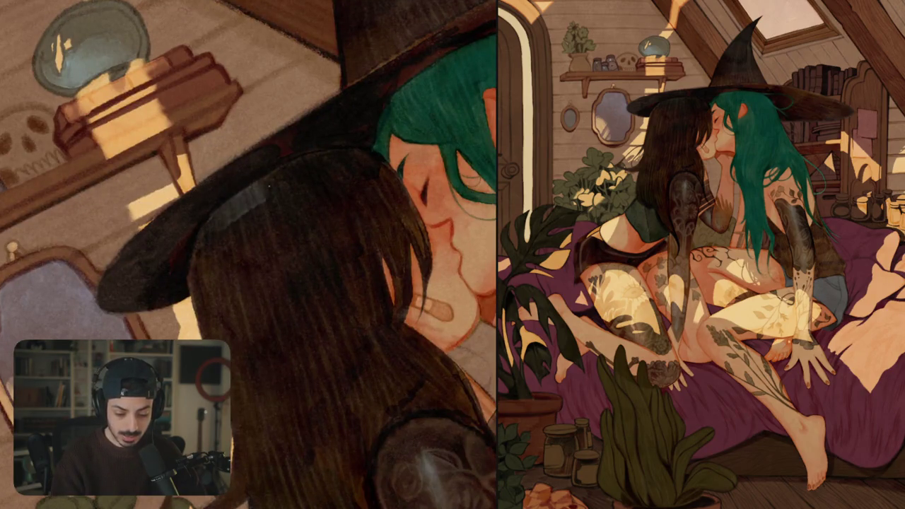
mouse_move(228, 215)
mouse_down()
mouse_move(283, 177)
mouse_move(268, 175)
mouse_move(304, 170)
mouse_up()
mouse_move(361, 157)
mouse_down()
mouse_move(268, 190)
mouse_move(208, 241)
mouse_up()
drag(230, 205, 205, 237)
drag(243, 191, 207, 228)
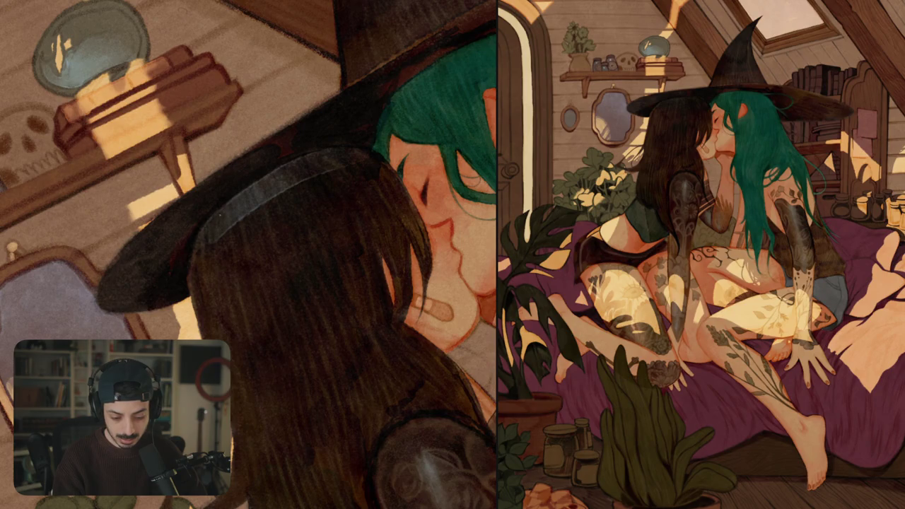
drag(196, 279, 201, 249)
mouse_move(200, 296)
mouse_down()
mouse_move(212, 246)
mouse_move(279, 194)
mouse_up()
drag(223, 261, 332, 171)
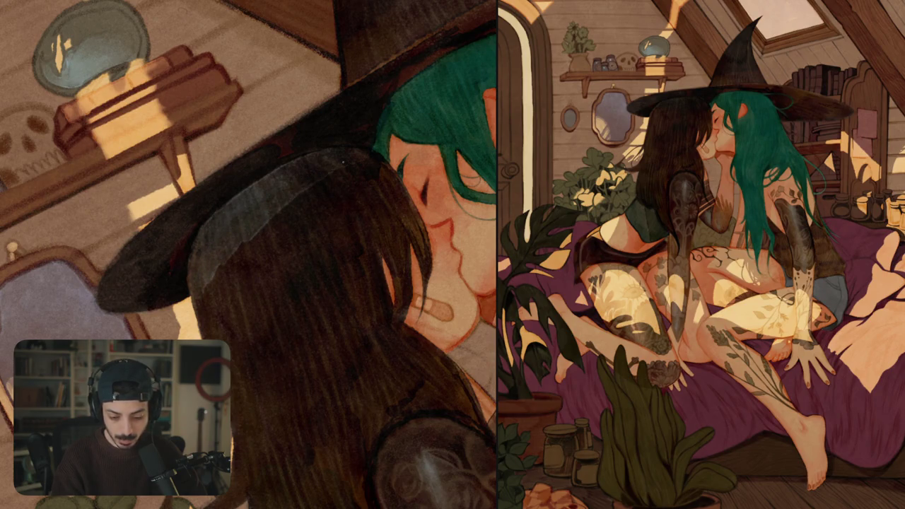
drag(267, 225, 361, 163)
mouse_move(328, 195)
mouse_down()
mouse_move(272, 225)
mouse_move(211, 281)
mouse_up()
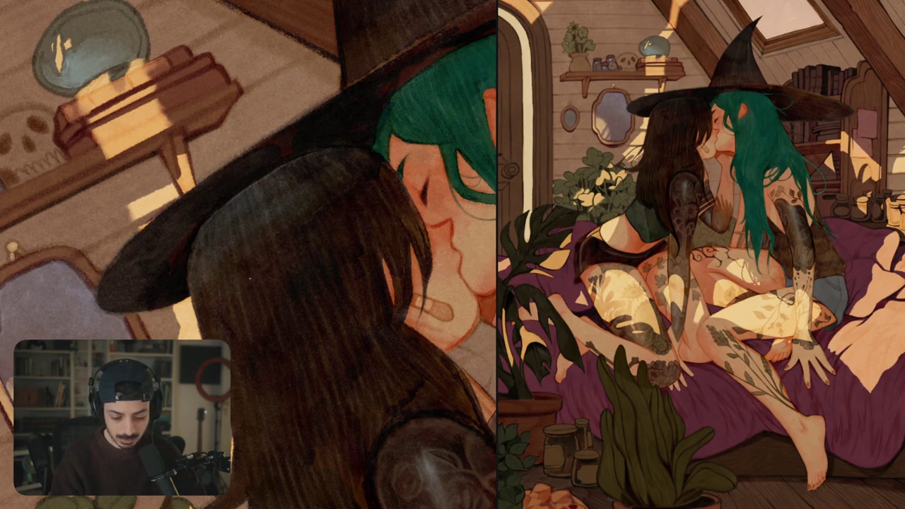
drag(355, 178, 388, 165)
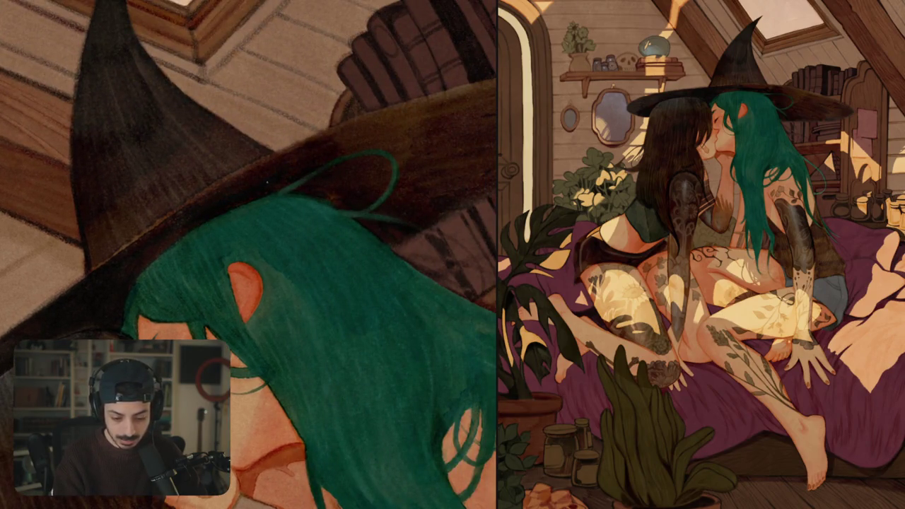
- Darken a stretch of the hat brim and move the view up to the witches' heads
drag(337, 135, 427, 113)
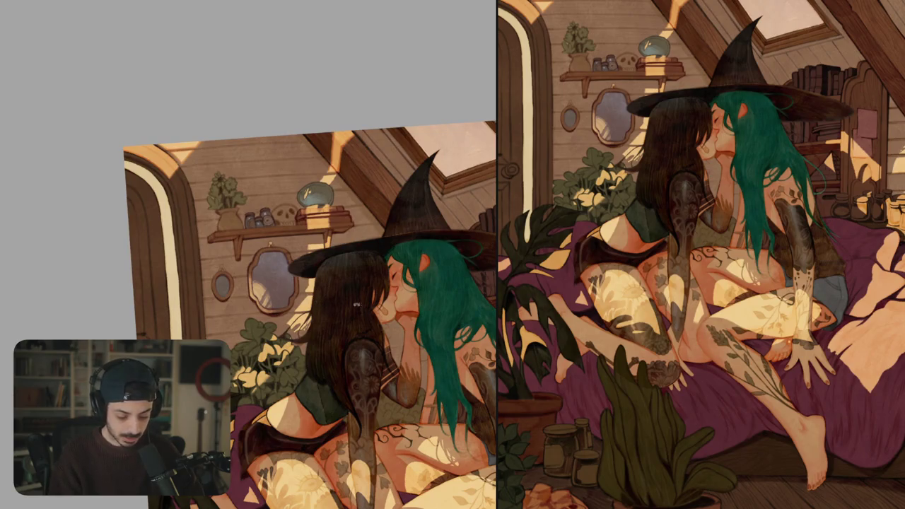
drag(341, 327, 321, 246)
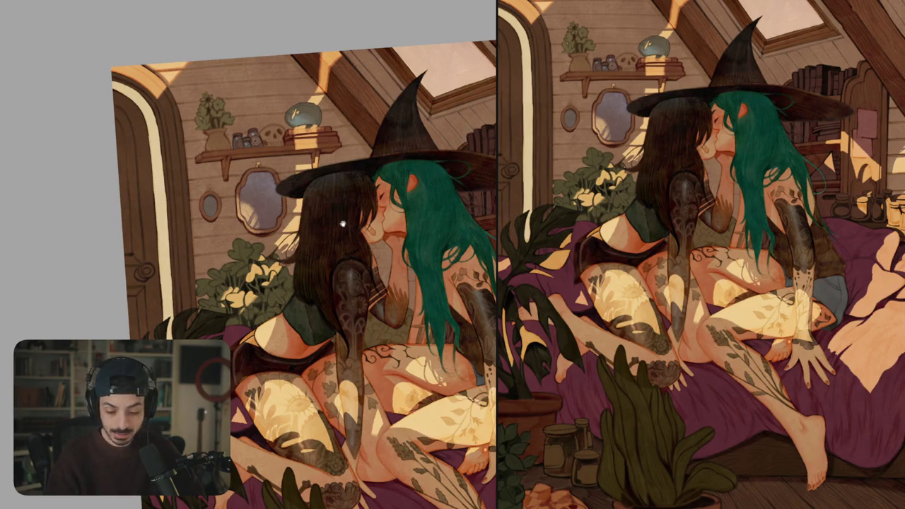
- Paint a light highlight band across the dark hair under the hat brim, softened with darker strokes
scroll(343, 220, up, 5)
mouse_move(319, 171)
mouse_down()
mouse_move(311, 200)
mouse_move(399, 174)
mouse_up()
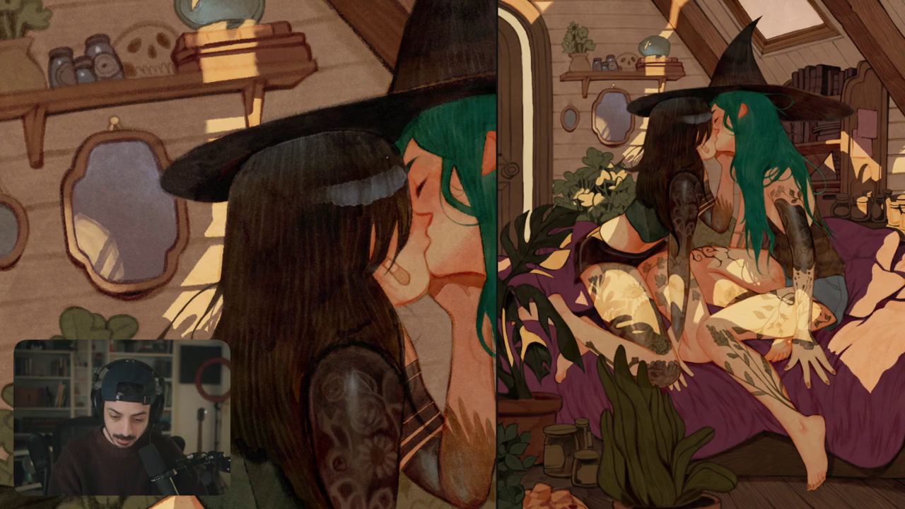
mouse_move(371, 175)
mouse_down()
mouse_move(399, 169)
mouse_move(332, 185)
mouse_move(355, 200)
mouse_move(401, 181)
mouse_up()
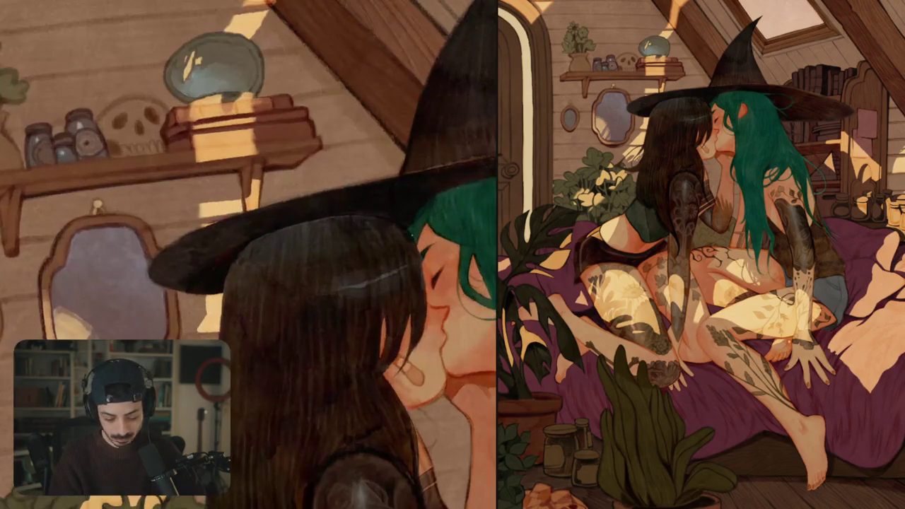
mouse_move(235, 287)
mouse_down()
mouse_move(284, 308)
mouse_move(314, 297)
mouse_up()
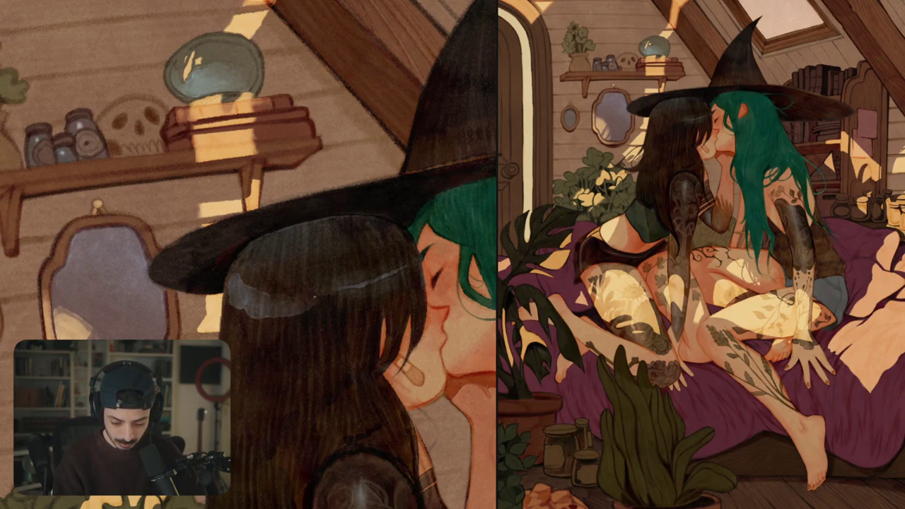
mouse_move(257, 277)
mouse_down()
mouse_move(241, 287)
mouse_move(255, 292)
mouse_move(265, 320)
mouse_move(294, 311)
mouse_move(304, 320)
mouse_move(300, 311)
mouse_up()
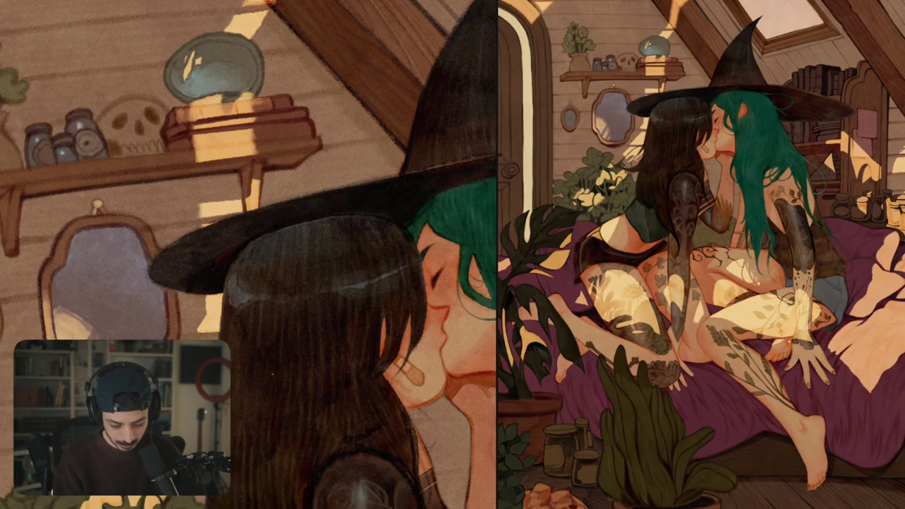
key(ctrl+0)
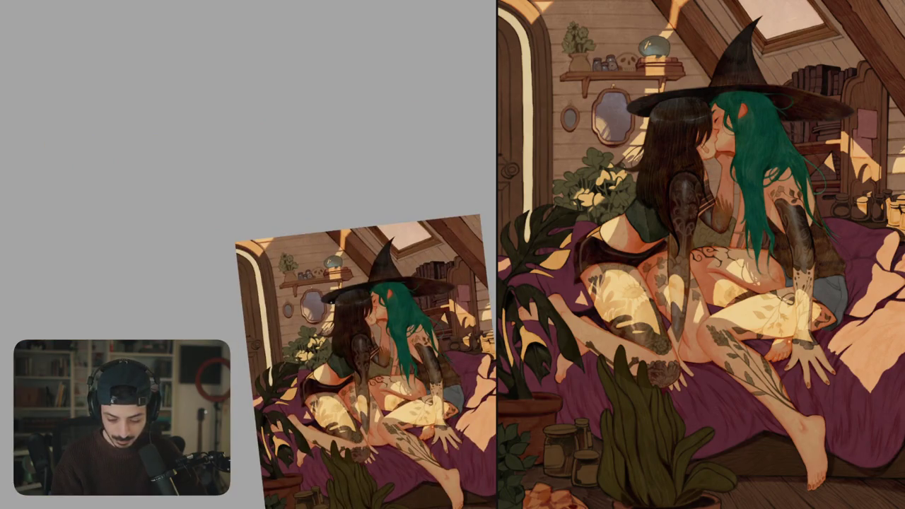
- Paint a pale blue-grey sheen across the green hair below the brim, then glaze it darker
scroll(297, 282, up, 5)
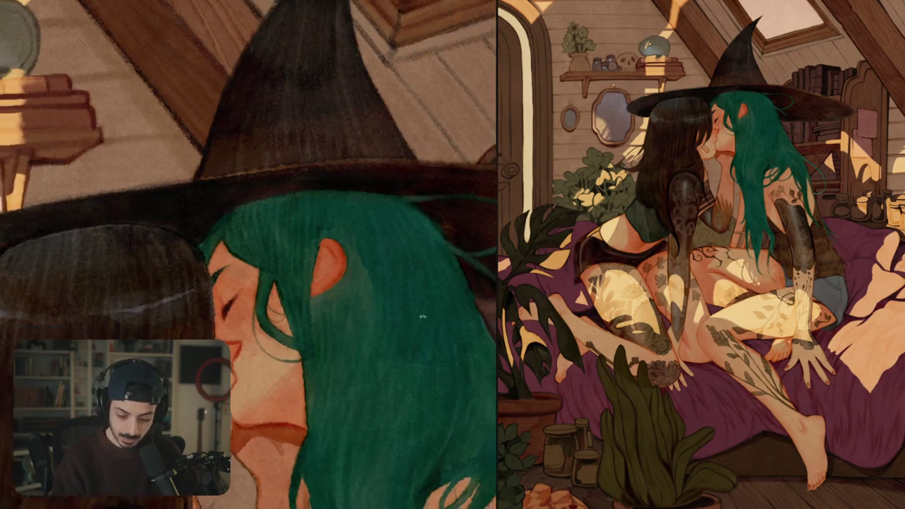
drag(282, 282, 255, 311)
mouse_move(238, 238)
mouse_down()
mouse_move(323, 256)
mouse_move(429, 312)
mouse_up()
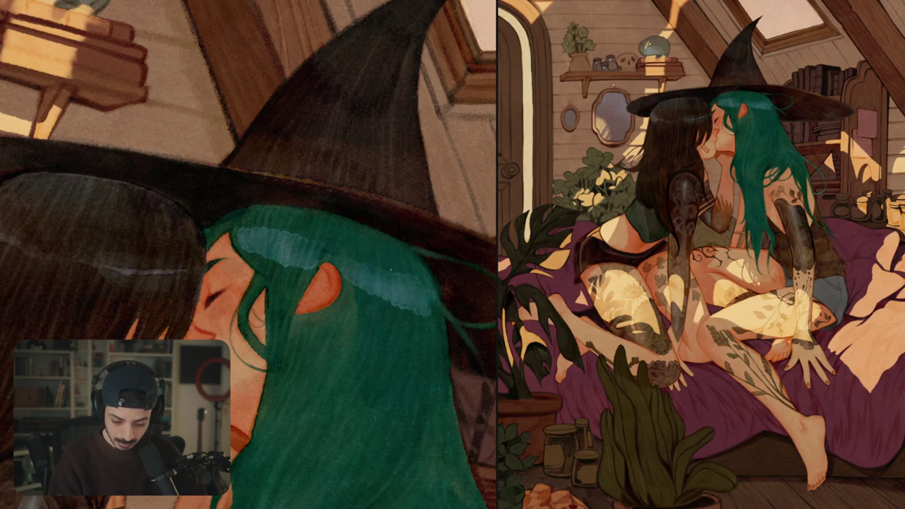
drag(349, 261, 421, 293)
drag(352, 280, 429, 311)
drag(247, 227, 306, 247)
drag(243, 244, 298, 263)
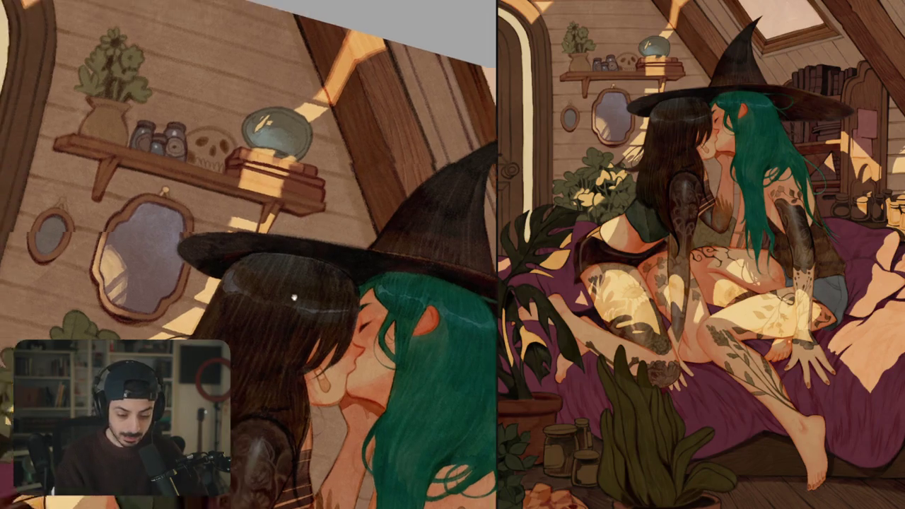
drag(326, 343, 365, 274)
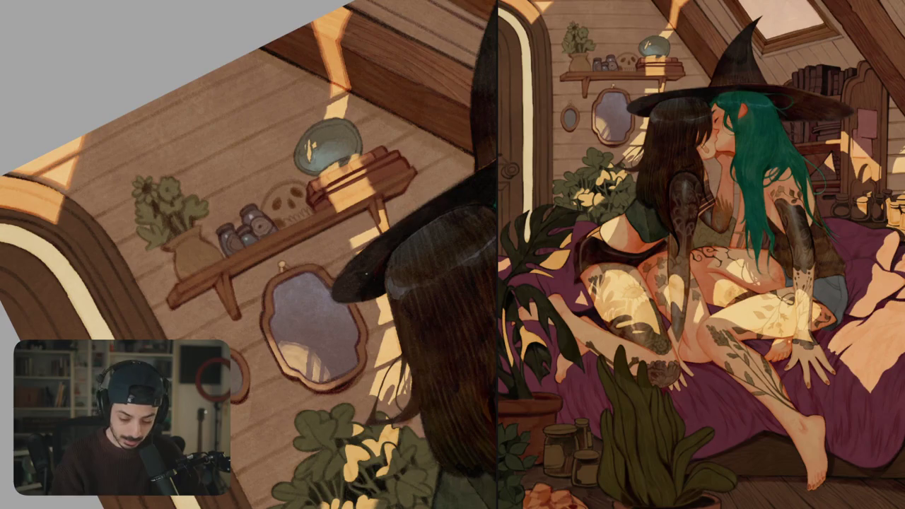
scroll(366, 274, up, 2)
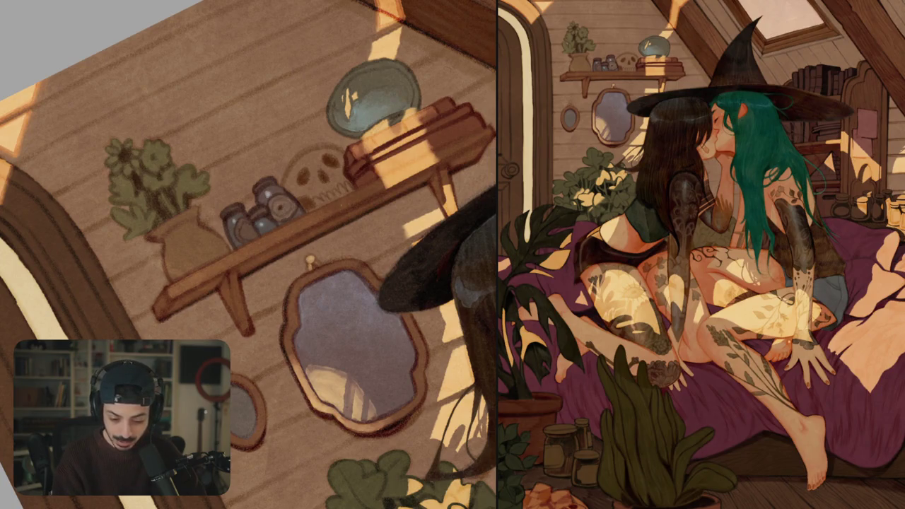
drag(247, 255, 141, 311)
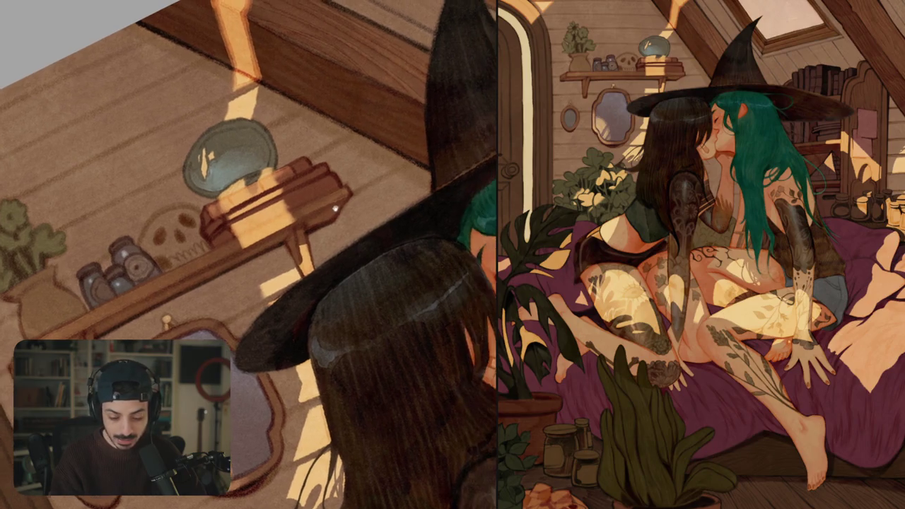
key(ctrl+0)
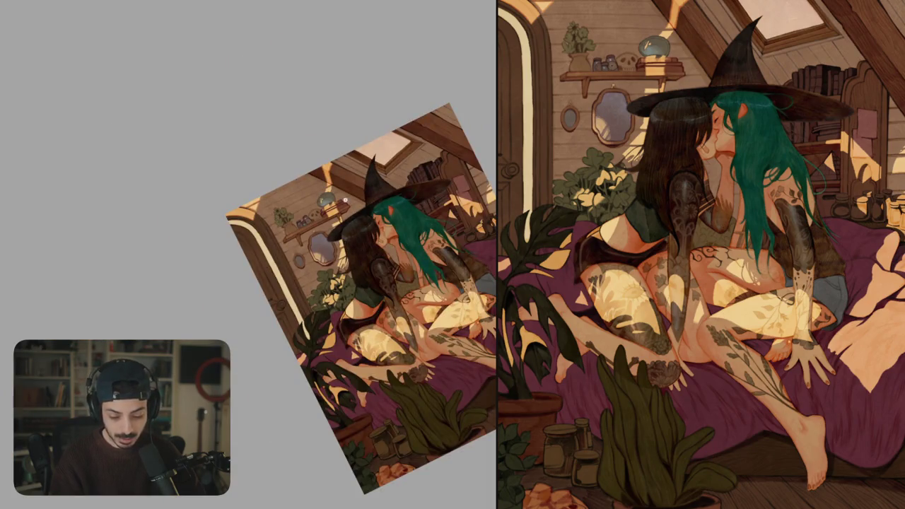
scroll(294, 214, up, 5)
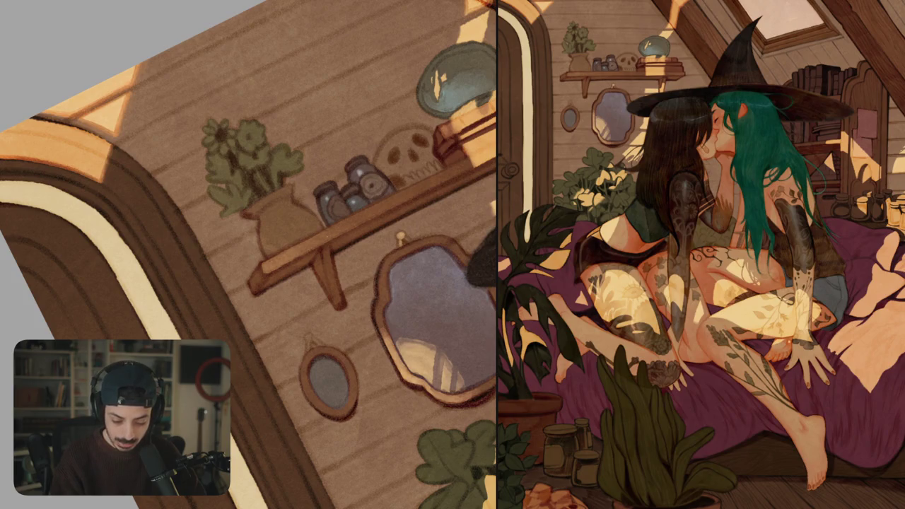
key(ctrl+0)
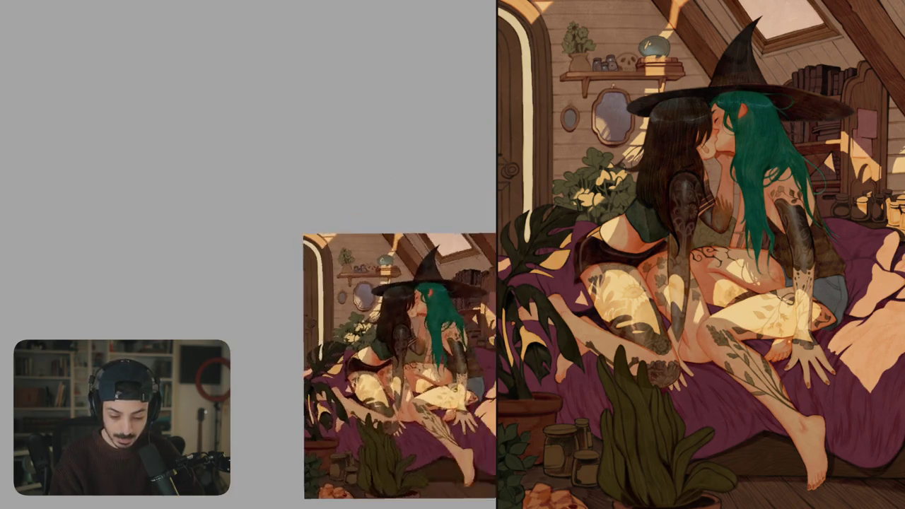
- Make the vase glassy with light highlights on its sides, a bright glint and a lit rim
scroll(372, 277, up, 5)
scroll(371, 277, up, 2)
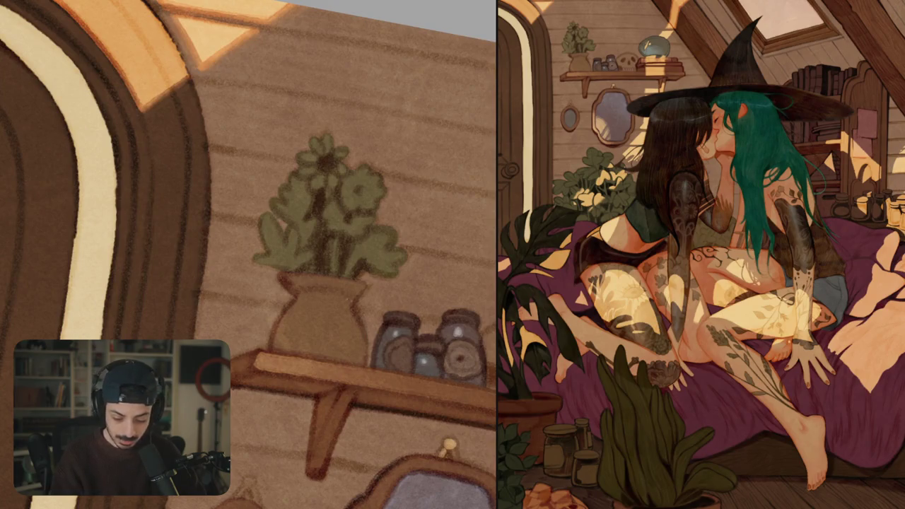
scroll(372, 277, up, 3)
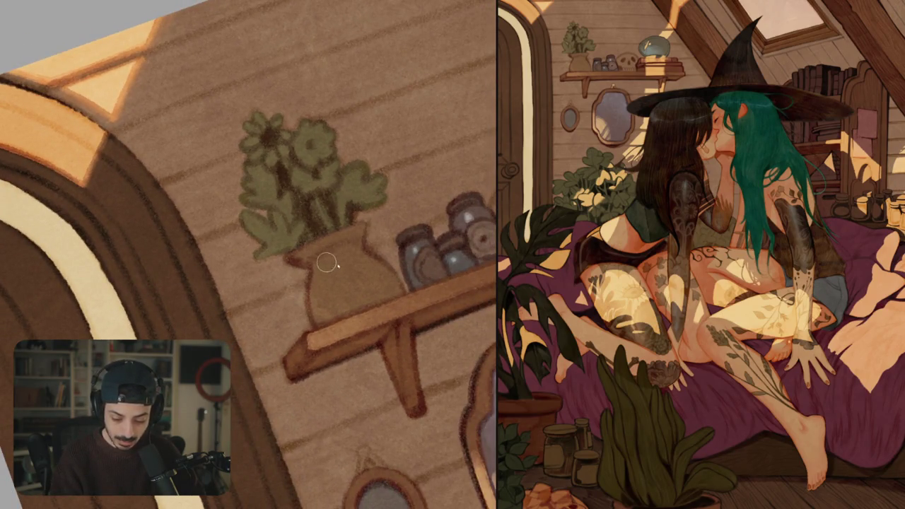
drag(330, 282, 311, 311)
mouse_move(338, 258)
mouse_down()
mouse_move(372, 285)
mouse_move(345, 286)
mouse_move(319, 321)
mouse_move(394, 298)
mouse_up()
mouse_move(346, 259)
mouse_down()
mouse_move(335, 269)
mouse_move(348, 269)
mouse_up()
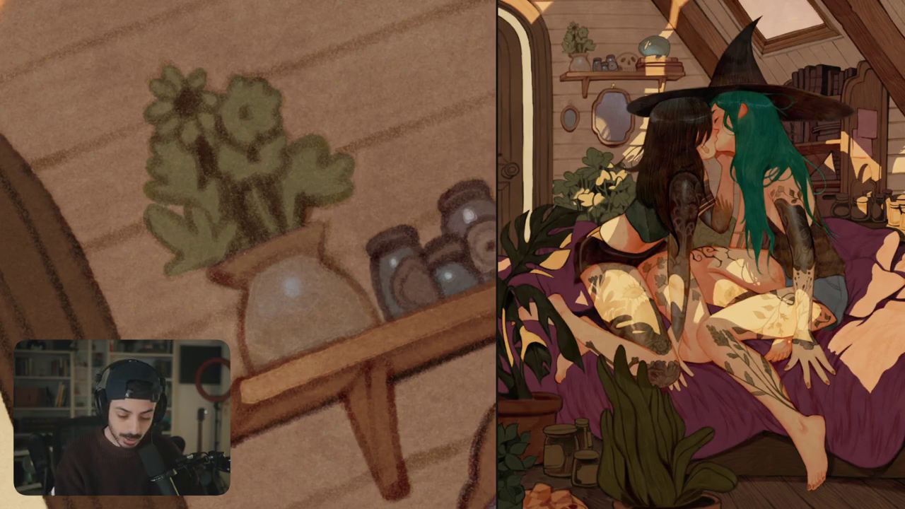
drag(227, 259, 322, 225)
drag(233, 263, 285, 240)
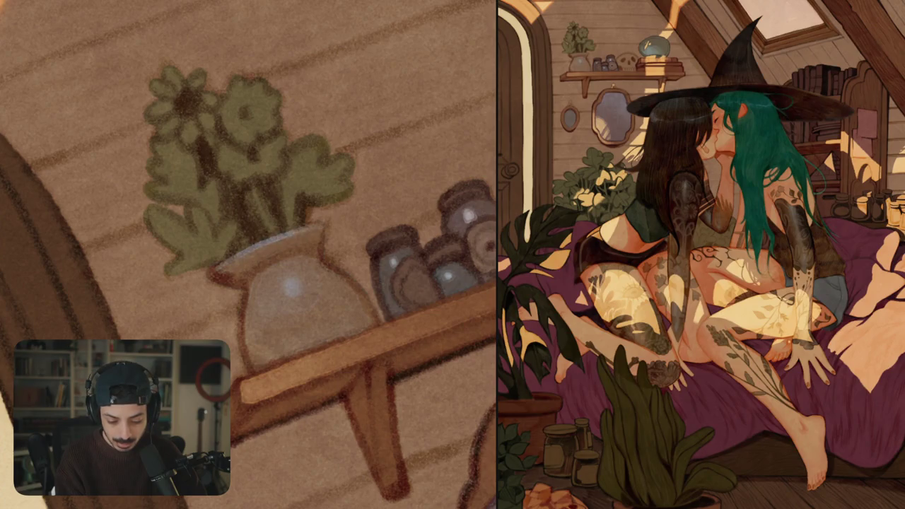
- Paint a light highlight running up the shelf bracket
scroll(325, 230, down, 5)
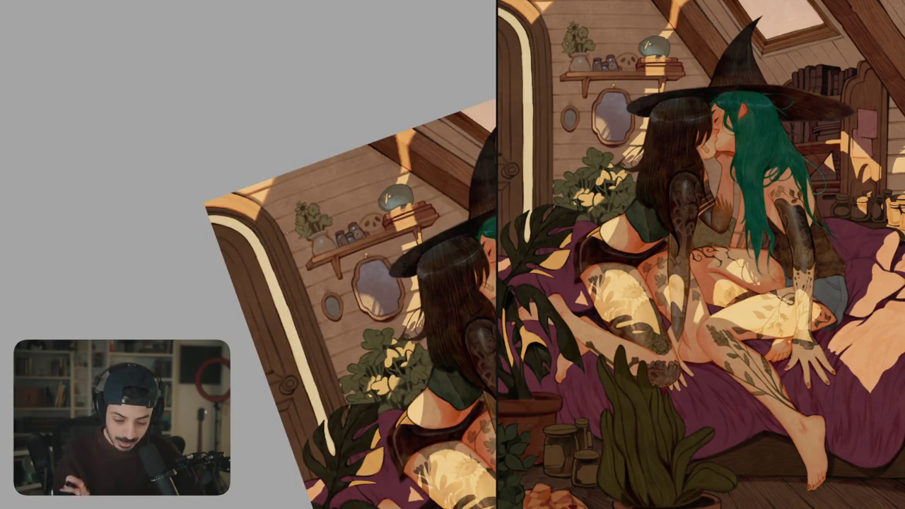
scroll(312, 243, up, 5)
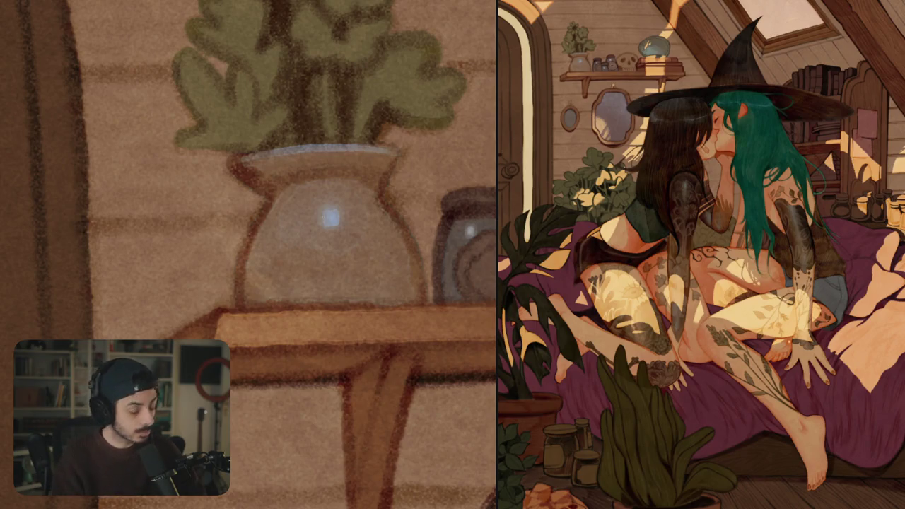
scroll(369, 307, down, 5)
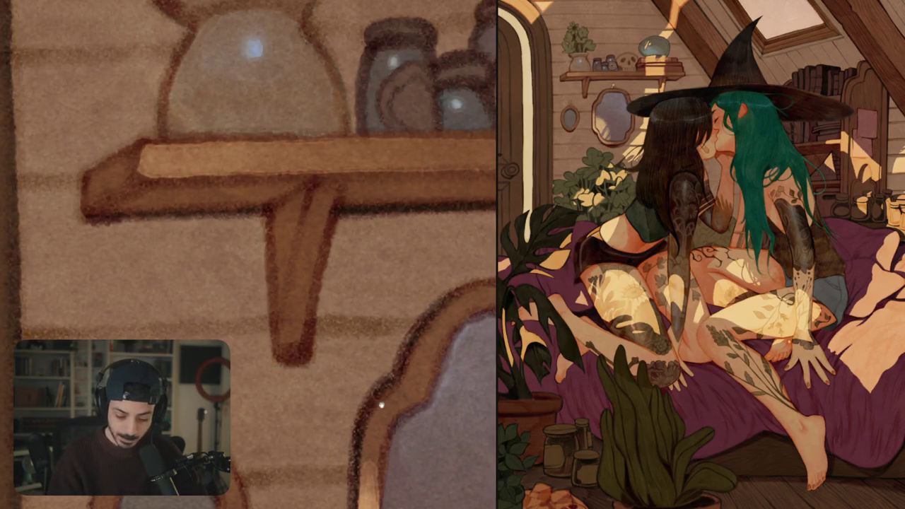
scroll(381, 405, down, 1)
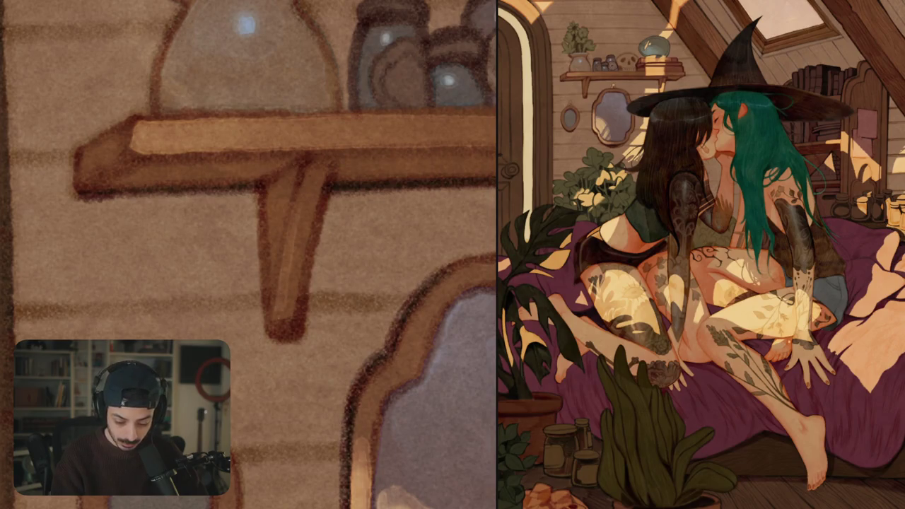
mouse_move(282, 277)
mouse_down()
mouse_move(282, 322)
mouse_move(295, 324)
mouse_move(280, 254)
mouse_move(304, 230)
mouse_up()
drag(300, 293, 306, 227)
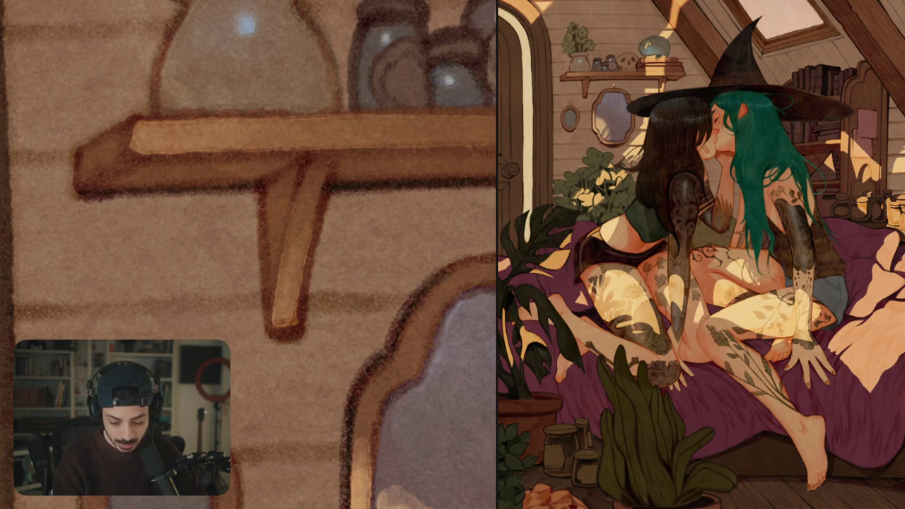
scroll(333, 247, down, 5)
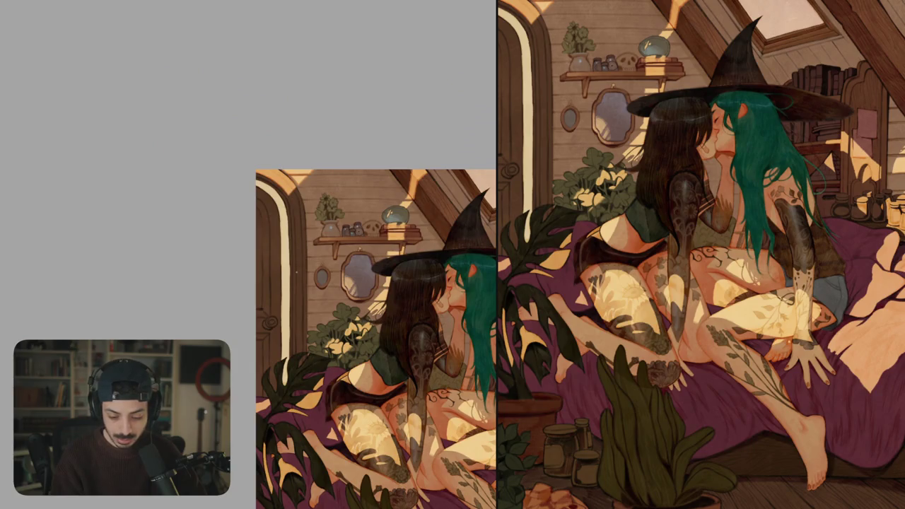
- Highlight the right edge and end of the book stack
scroll(420, 245, up, 3)
scroll(418, 212, up, 3)
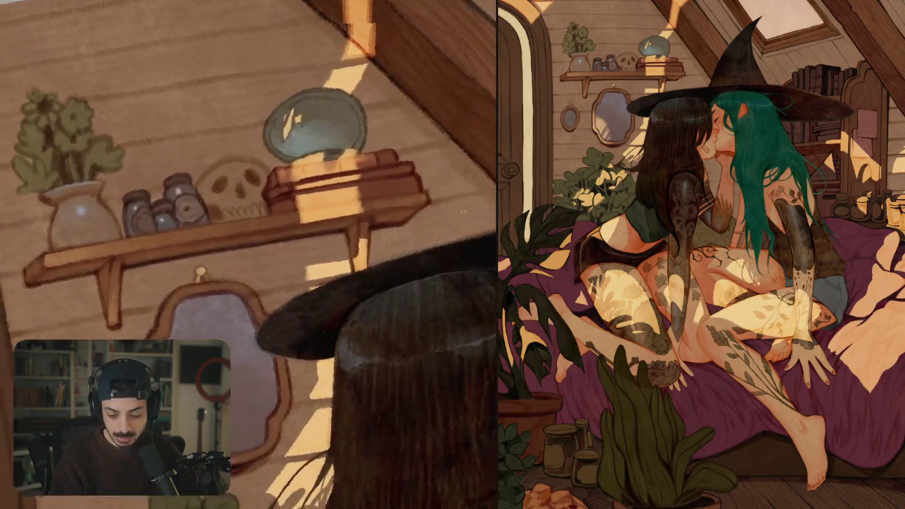
scroll(417, 167, up, 3)
mouse_move(439, 176)
mouse_down()
mouse_move(460, 169)
mouse_move(466, 177)
mouse_up()
mouse_move(427, 191)
mouse_down()
mouse_move(461, 182)
mouse_move(363, 193)
mouse_move(358, 204)
mouse_move(382, 202)
mouse_up()
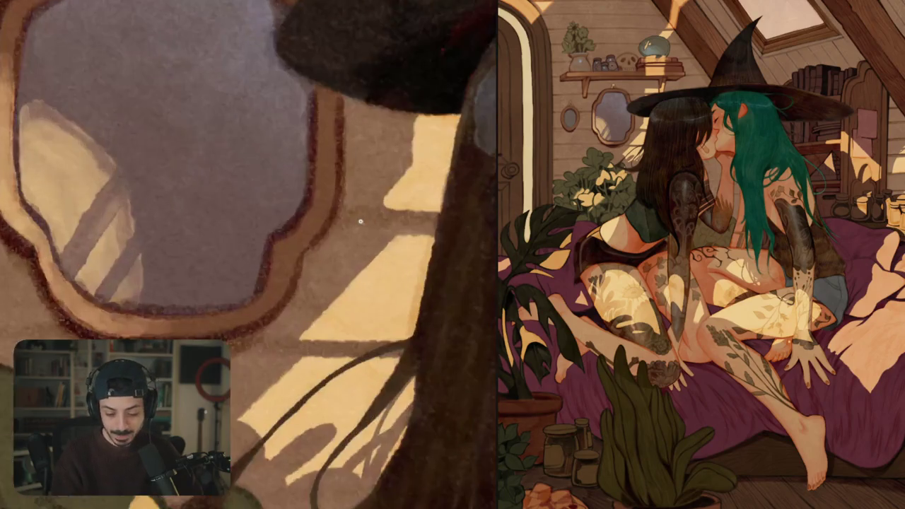
- Paint light strokes along the mirror frame's left and right edges
drag(275, 243, 280, 259)
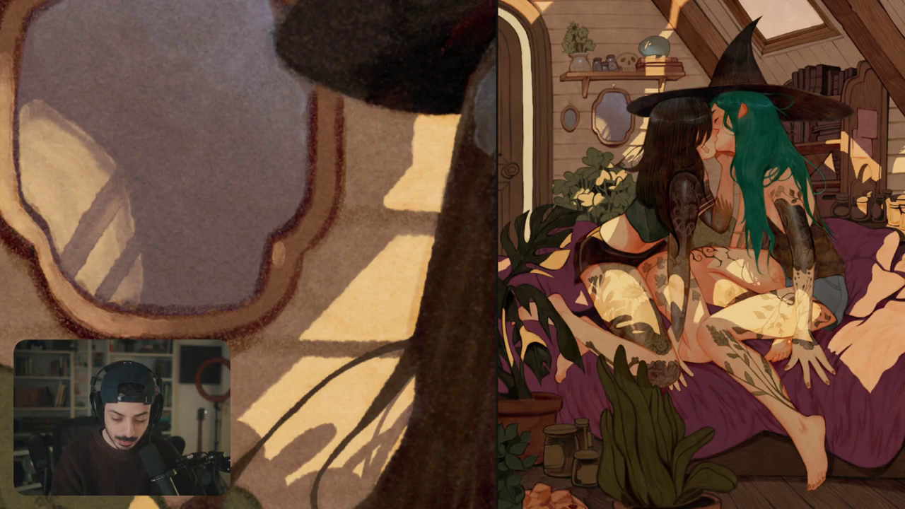
drag(273, 267, 269, 284)
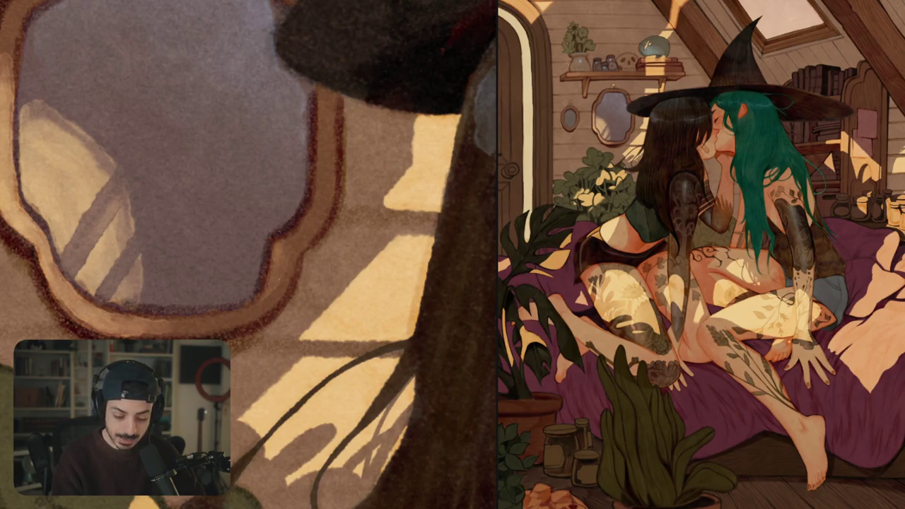
drag(306, 157, 306, 263)
drag(311, 199, 309, 264)
mouse_move(316, 164)
mouse_down()
mouse_move(313, 253)
mouse_move(295, 283)
mouse_up()
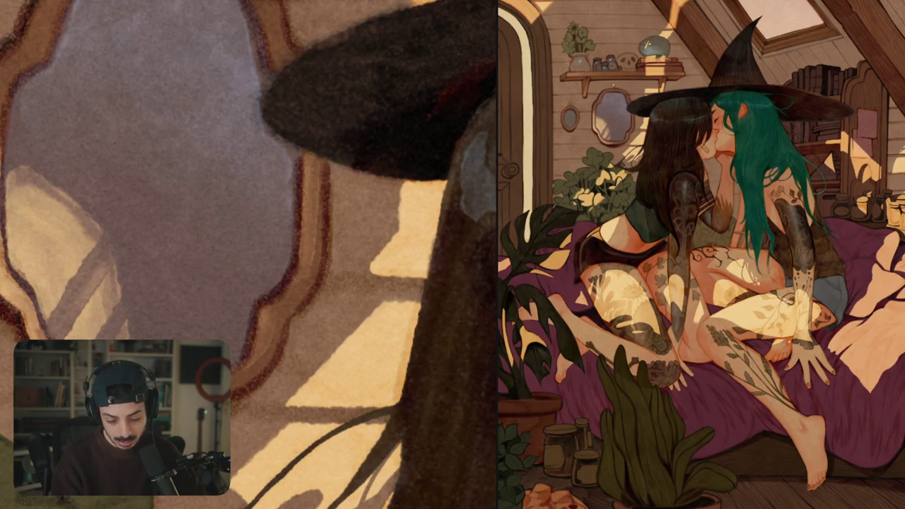
scroll(315, 276, down, 5)
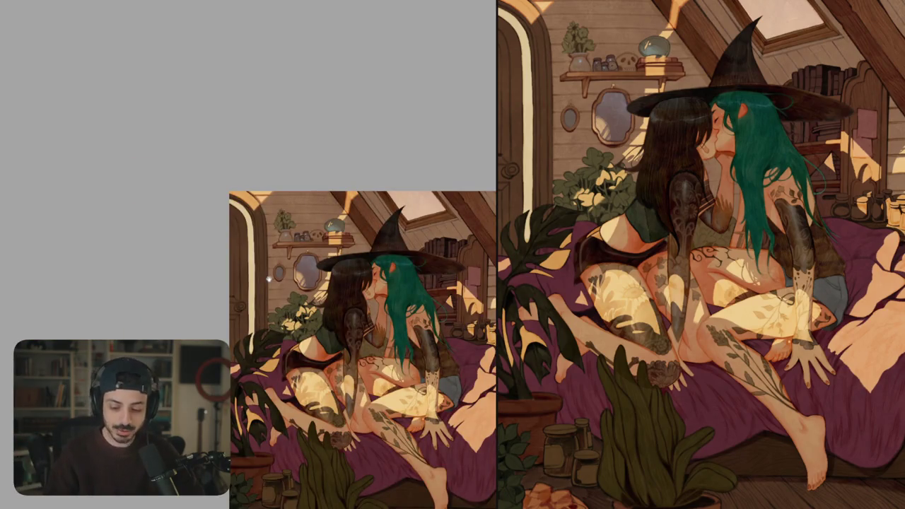
- Paint pale highlights along the cabinet's top edge, upper-left edge and upper arch
drag(422, 252, 275, 239)
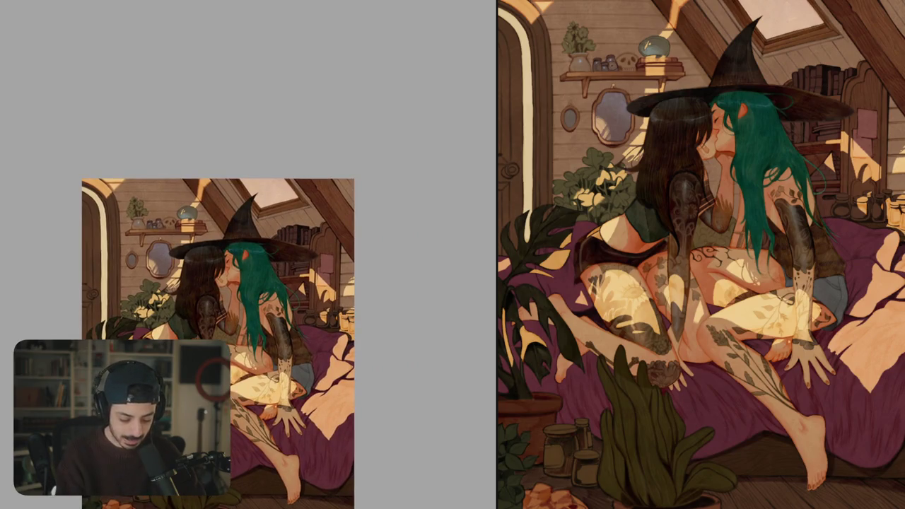
scroll(322, 249, up, 5)
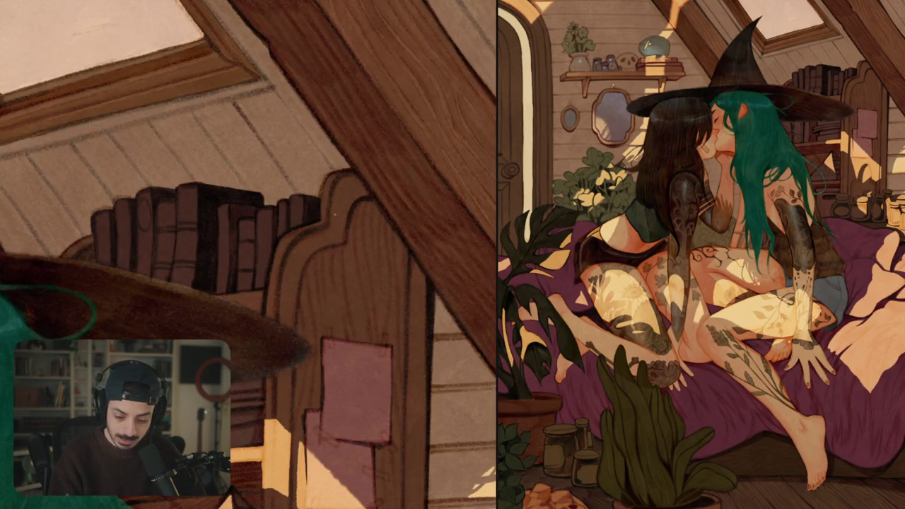
drag(333, 190, 348, 230)
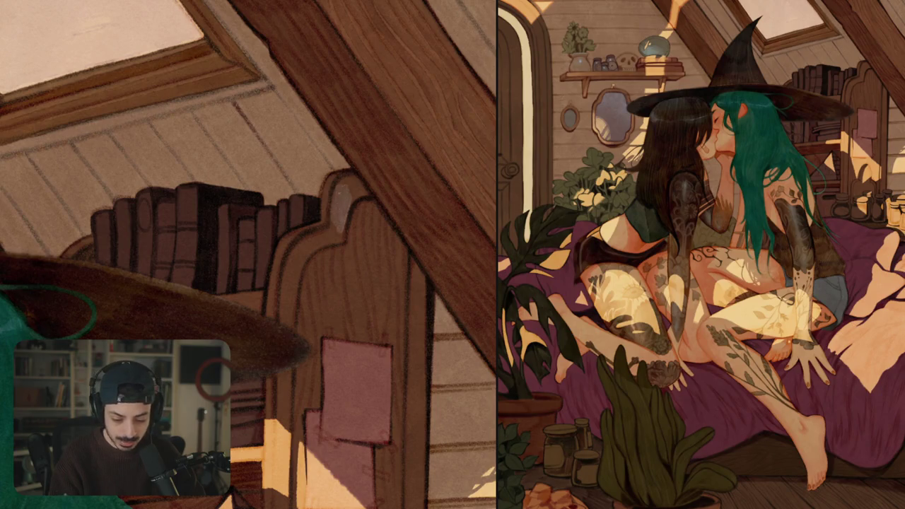
mouse_move(341, 181)
mouse_down()
mouse_move(350, 203)
mouse_move(364, 197)
mouse_move(331, 225)
mouse_move(342, 243)
mouse_move(305, 242)
mouse_move(297, 280)
mouse_move(289, 281)
mouse_up()
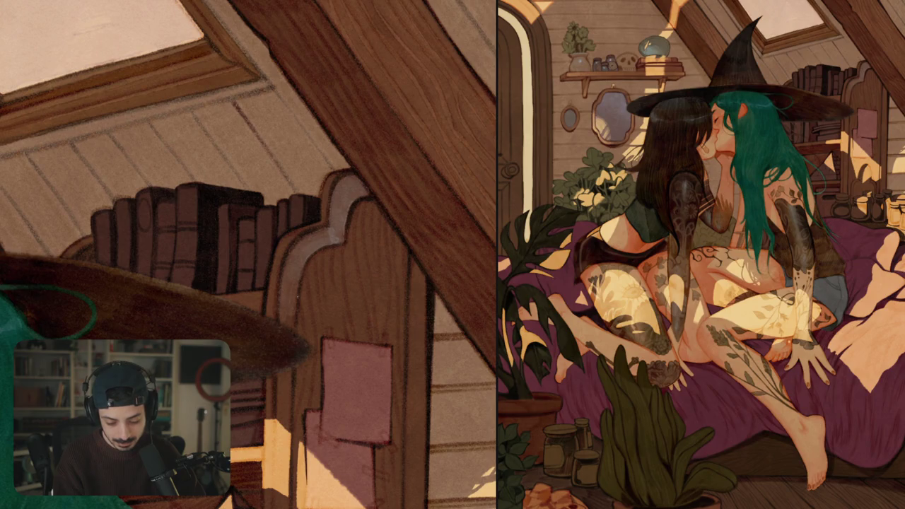
mouse_move(298, 249)
mouse_down()
mouse_move(327, 230)
mouse_move(293, 269)
mouse_move(297, 280)
mouse_up()
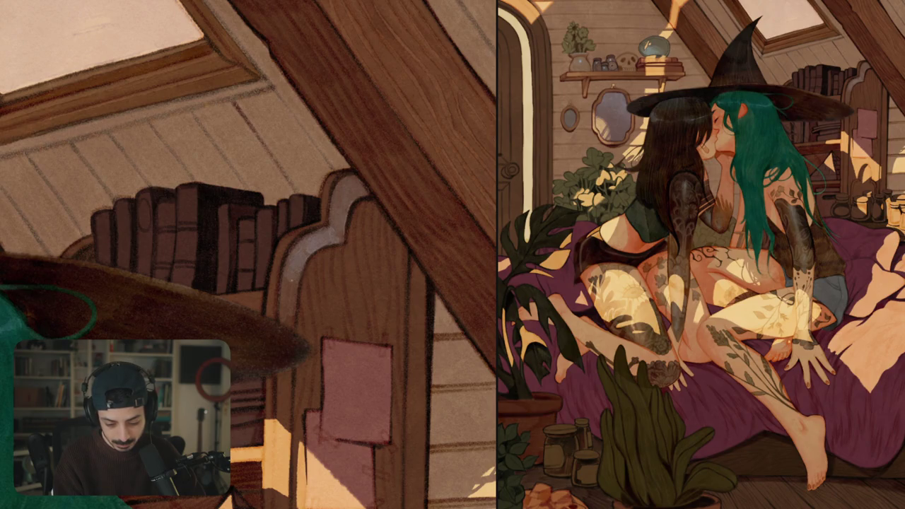
mouse_move(332, 226)
mouse_down()
mouse_move(341, 210)
mouse_move(343, 239)
mouse_up()
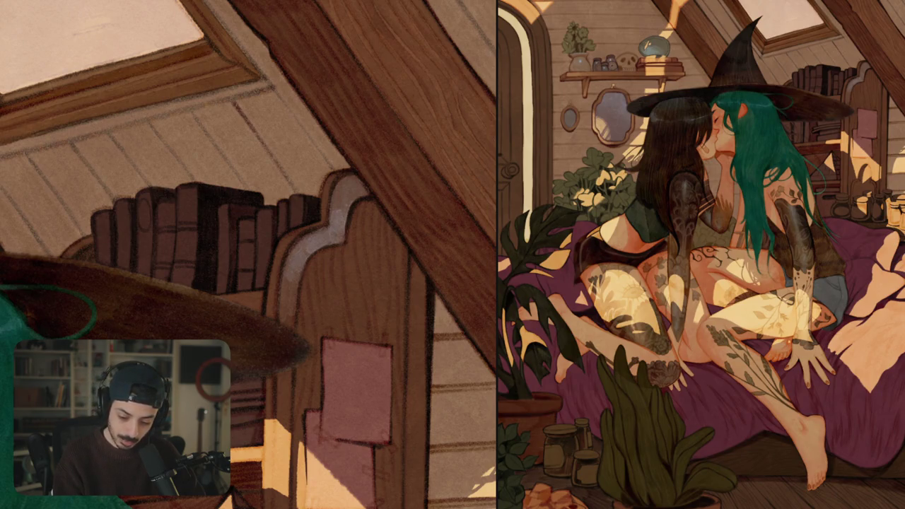
drag(346, 207, 344, 192)
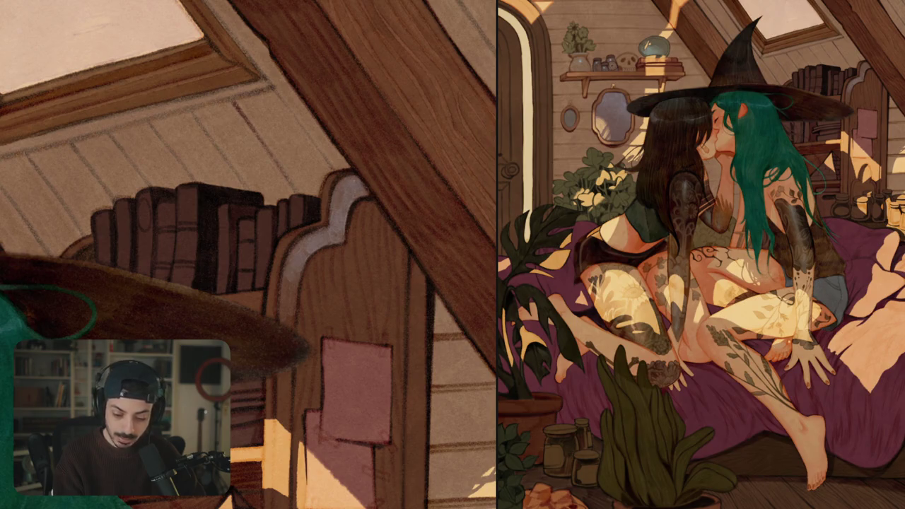
key(ctrl+0)
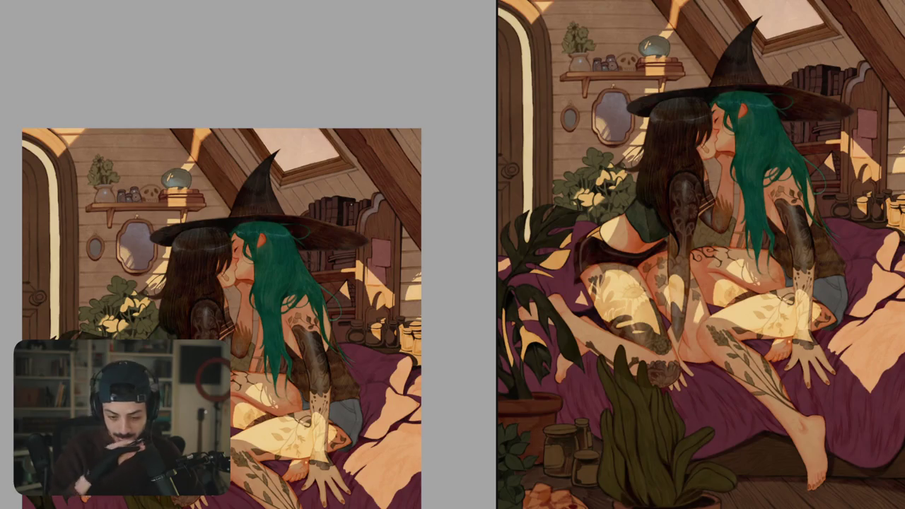
- Brush several faint light strokes down the cabinet's wooden panel edge from its top
key(ctrl+plus)
mouse_move(380, 185)
mouse_down()
mouse_move(374, 229)
mouse_move(387, 275)
mouse_up()
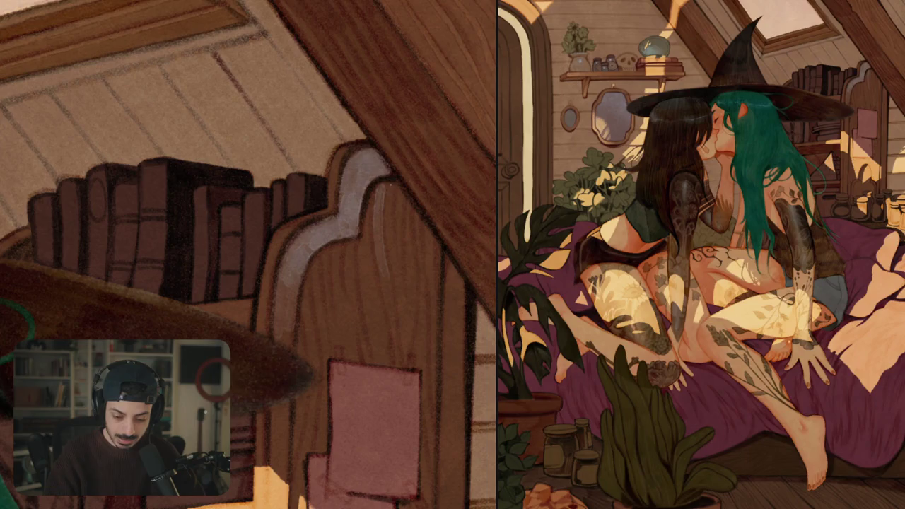
drag(388, 185, 393, 257)
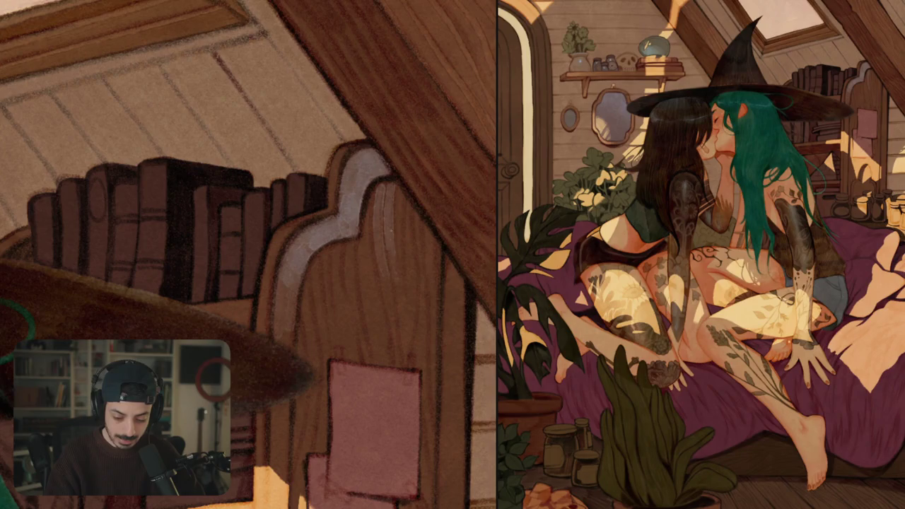
drag(400, 192, 410, 271)
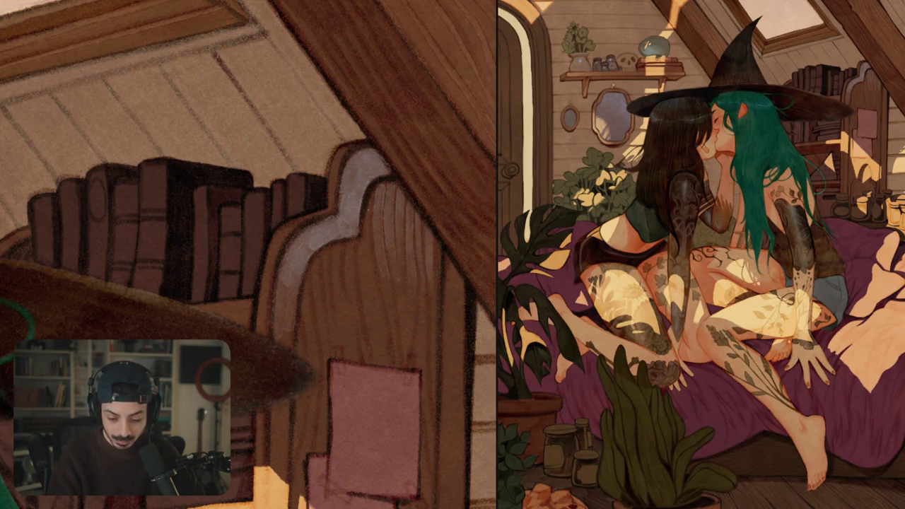
drag(369, 202, 363, 268)
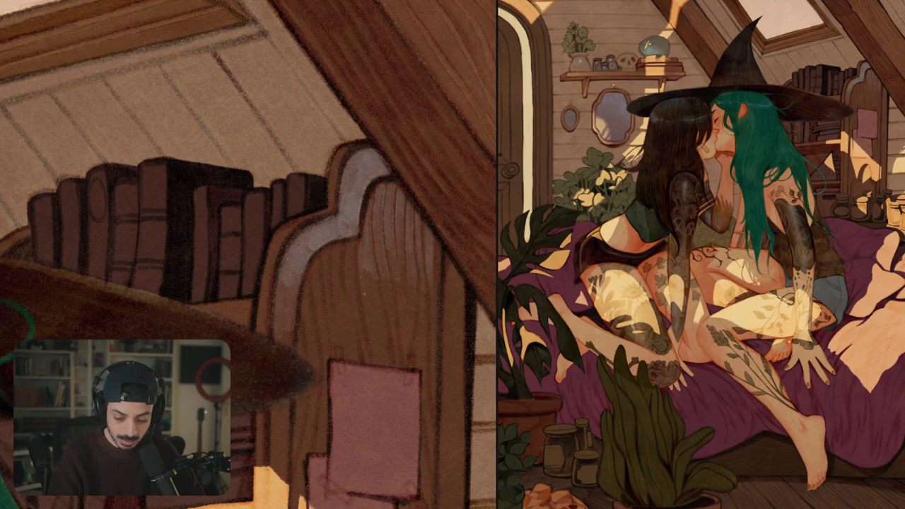
mouse_move(372, 309)
mouse_down()
mouse_move(376, 289)
mouse_move(392, 292)
mouse_up()
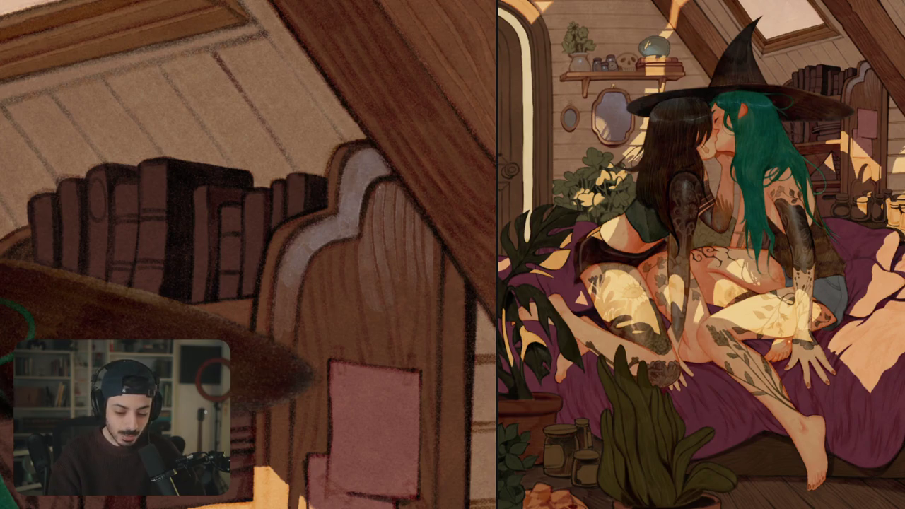
drag(381, 216, 377, 201)
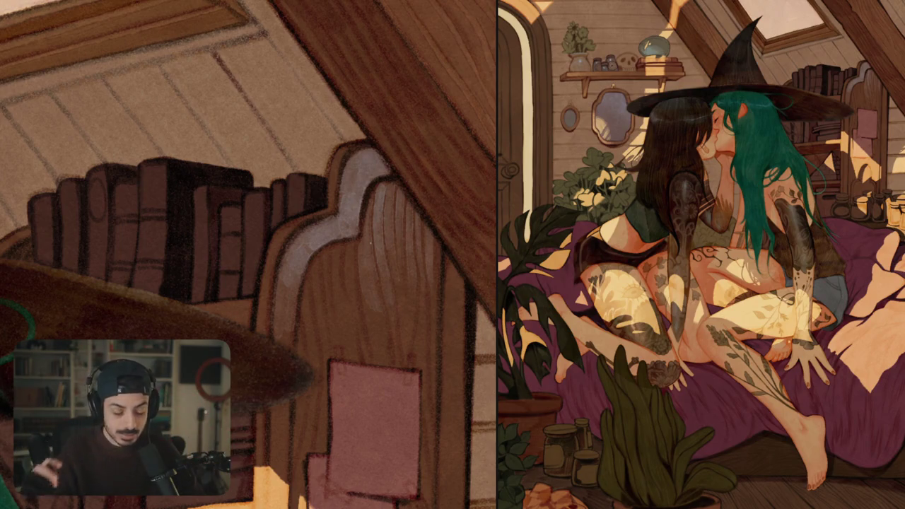
drag(389, 205, 391, 190)
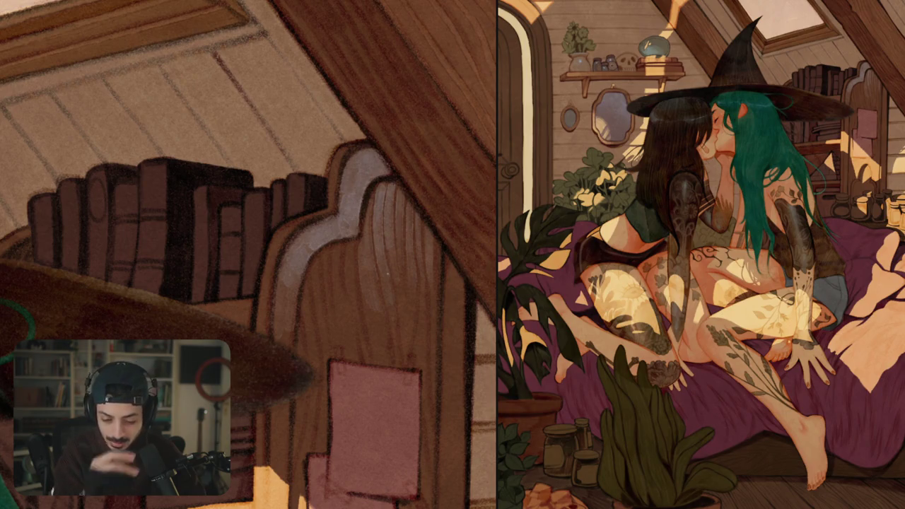
scroll(384, 273, down, 5)
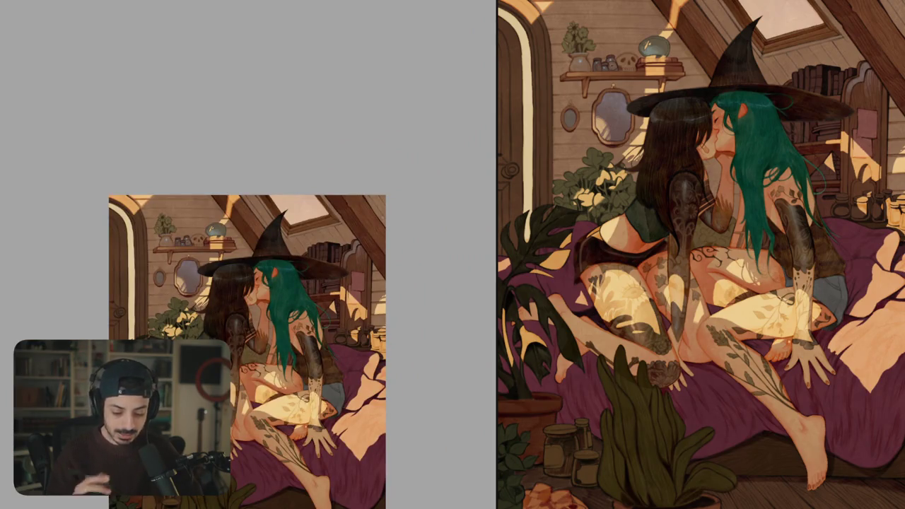
scroll(353, 277, up, 5)
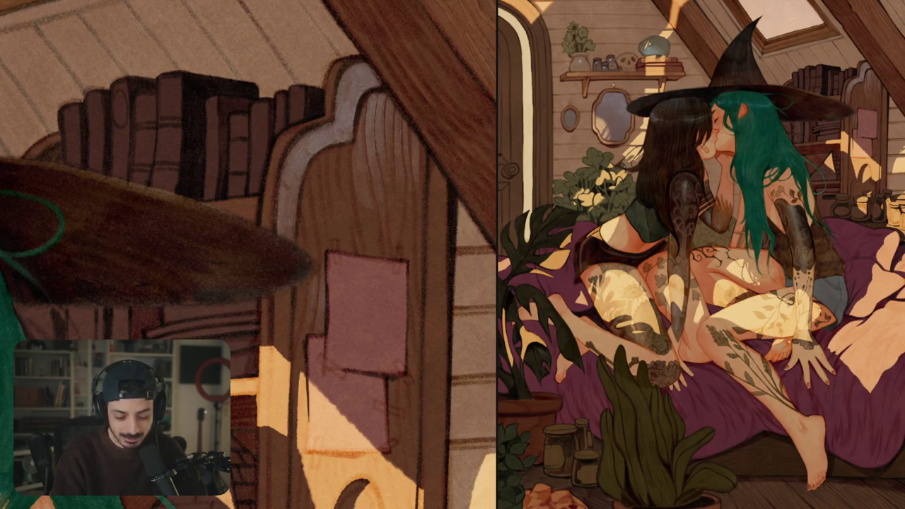
- Paint pale tape strips at the pink note's corners with small light touches beside them
key(h)
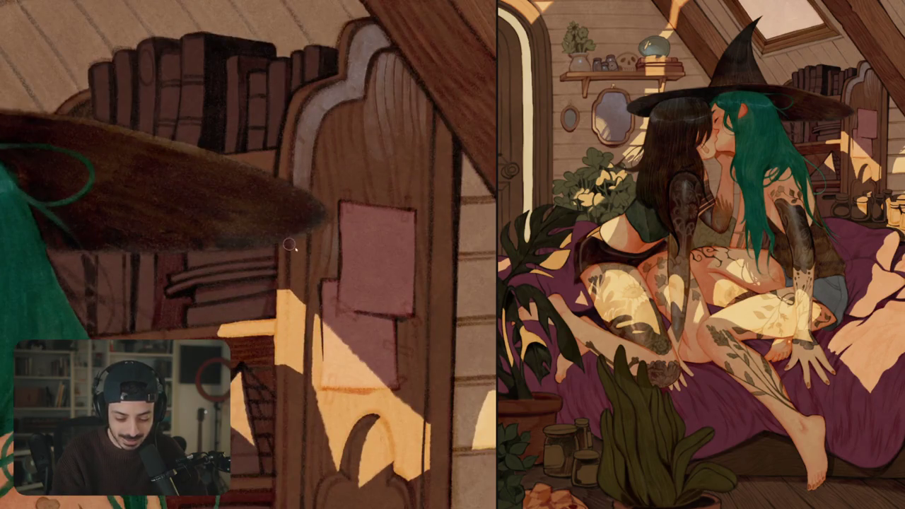
mouse_move(292, 256)
mouse_down()
mouse_move(302, 250)
mouse_move(292, 279)
mouse_up()
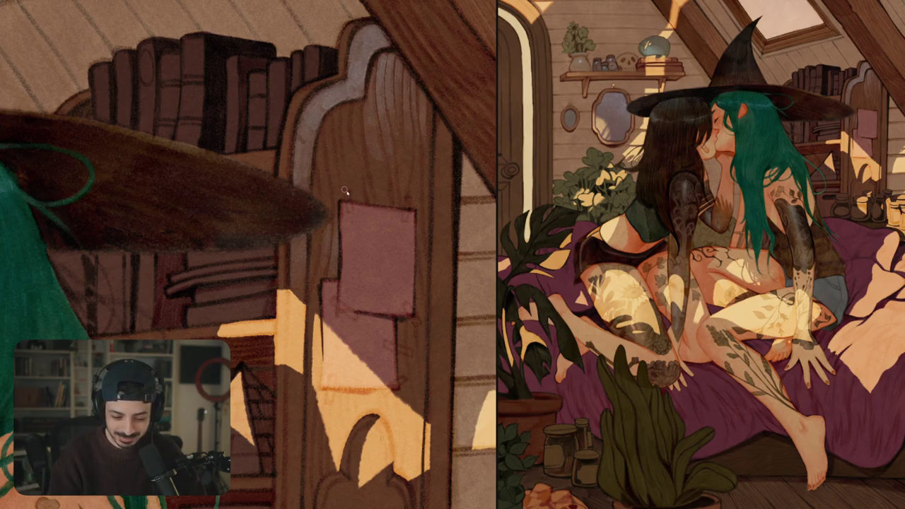
scroll(345, 191, up, 3)
mouse_move(343, 184)
mouse_down()
mouse_move(362, 240)
mouse_move(353, 187)
mouse_move(102, 159)
mouse_up()
drag(290, 150, 275, 215)
scroll(247, 255, down, 5)
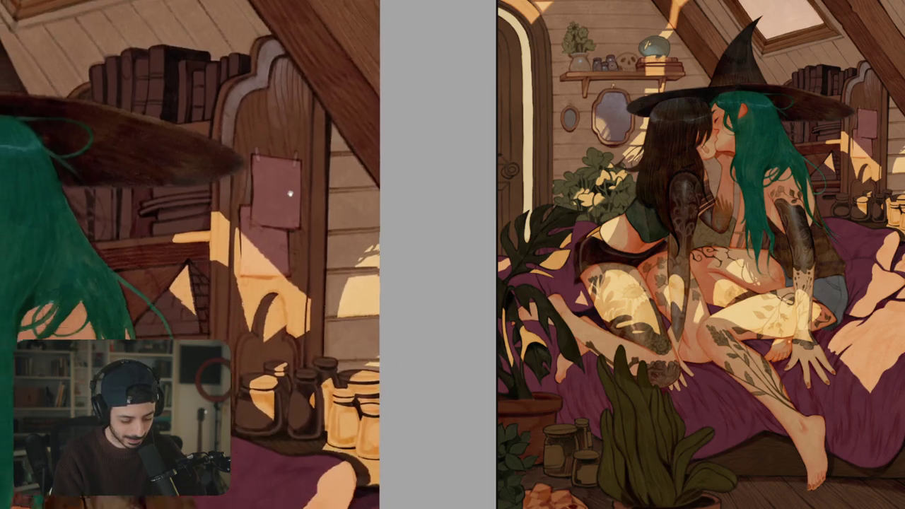
drag(212, 254, 215, 232)
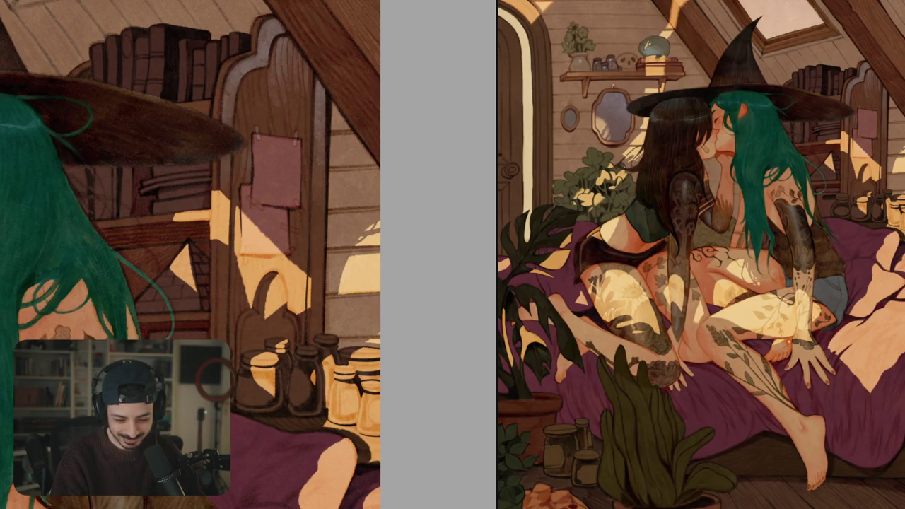
key(ctrl+minus)
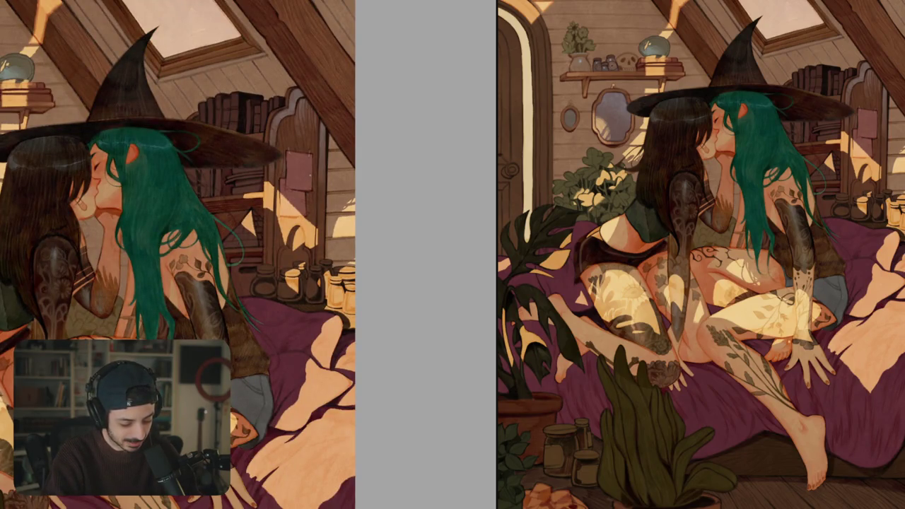
key(ctrl+plus)
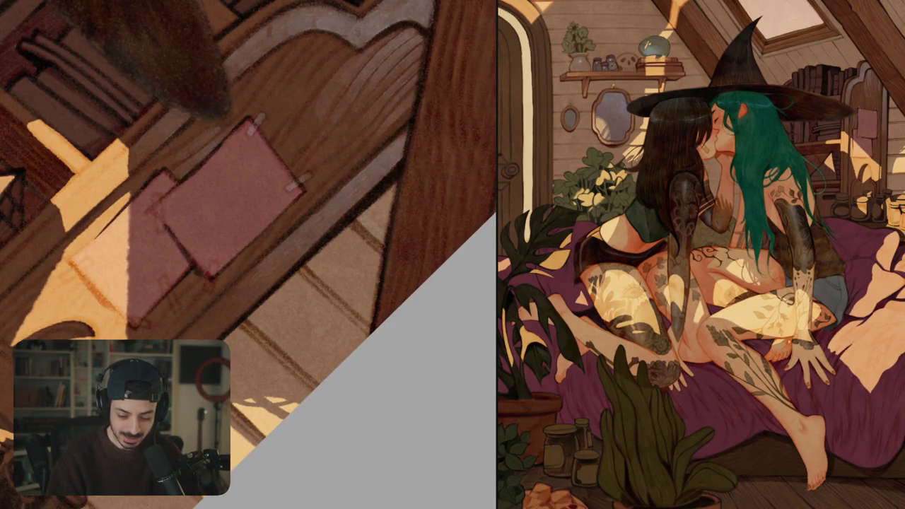
- Paint a bright streak along the beam edge near the door and reset canvas rotation
drag(391, 205, 376, 164)
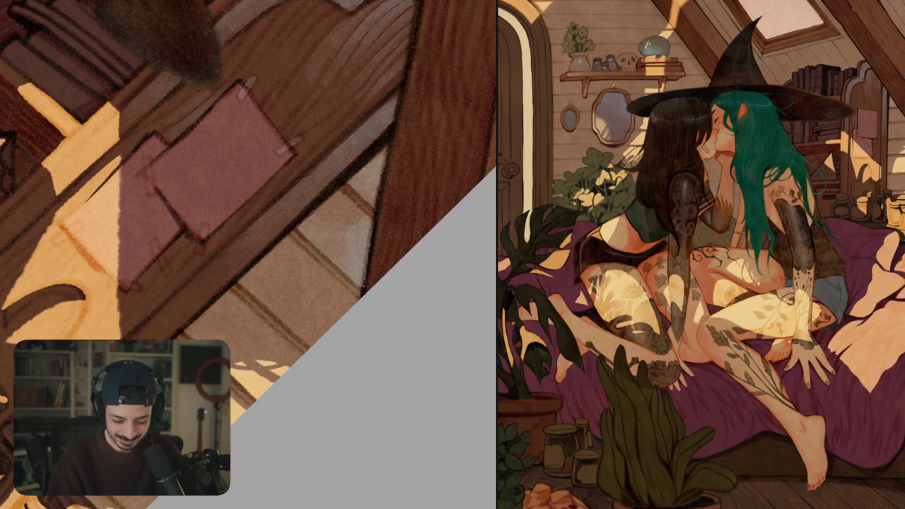
drag(329, 219, 347, 200)
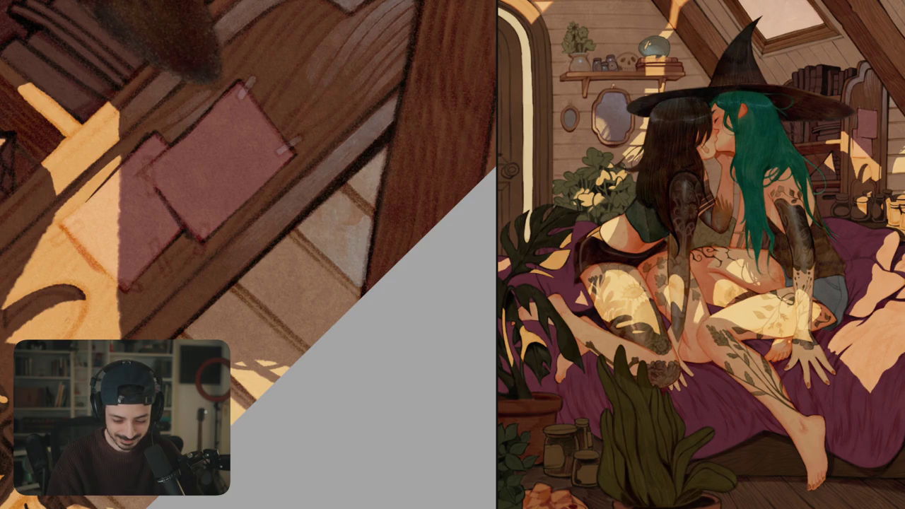
key(ctrl+0)
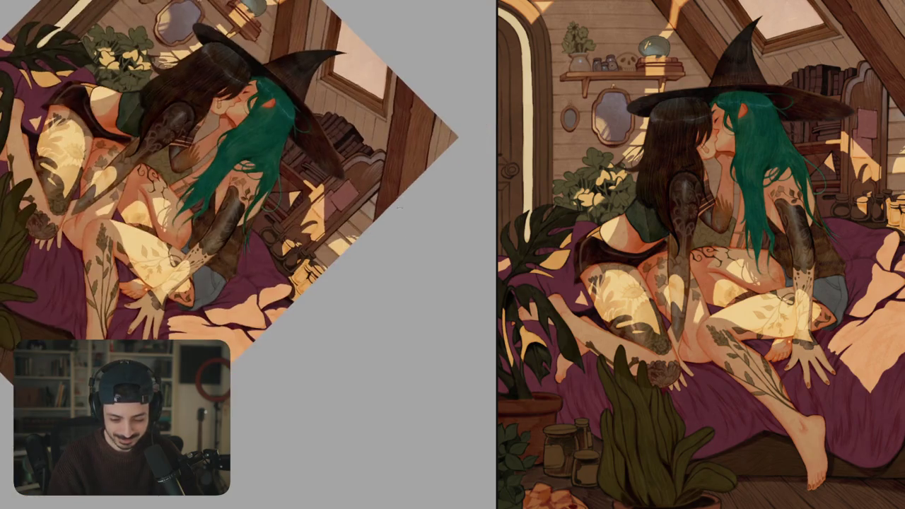
key(Escape)
- Add two more highlight streaks along the wooden beam beside the bookshelf
drag(411, 137, 365, 256)
scroll(302, 236, up, 5)
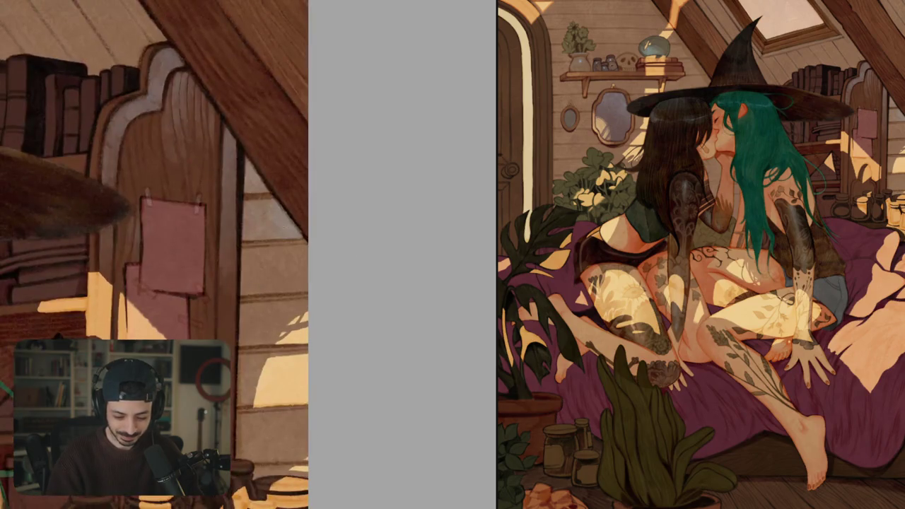
drag(301, 236, 299, 309)
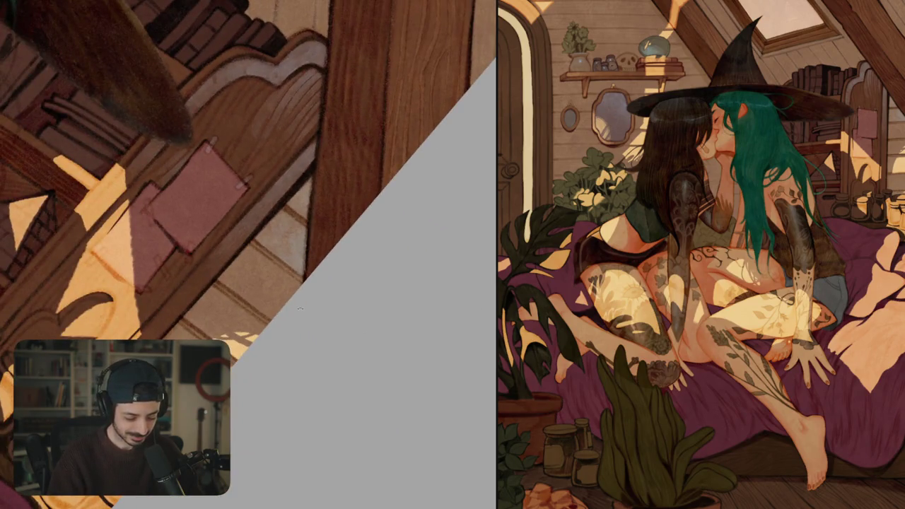
scroll(300, 307, up, 2)
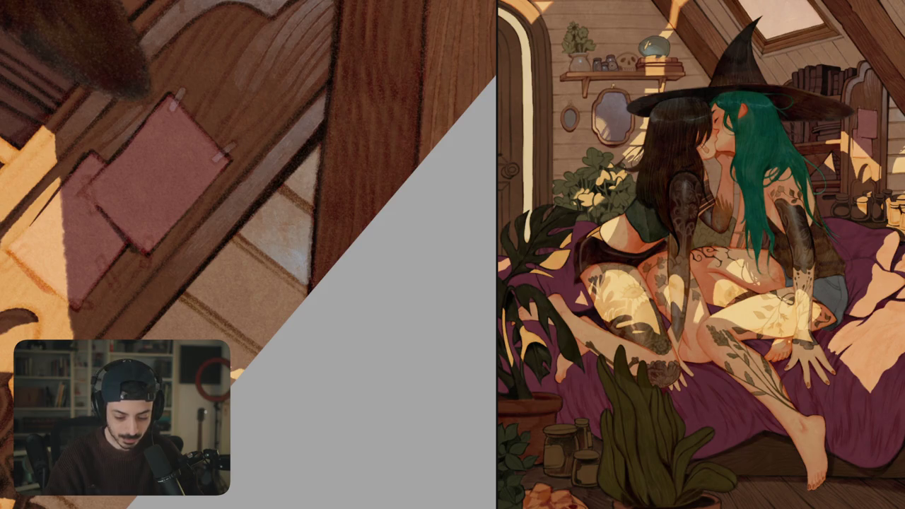
scroll(309, 267, down, 2)
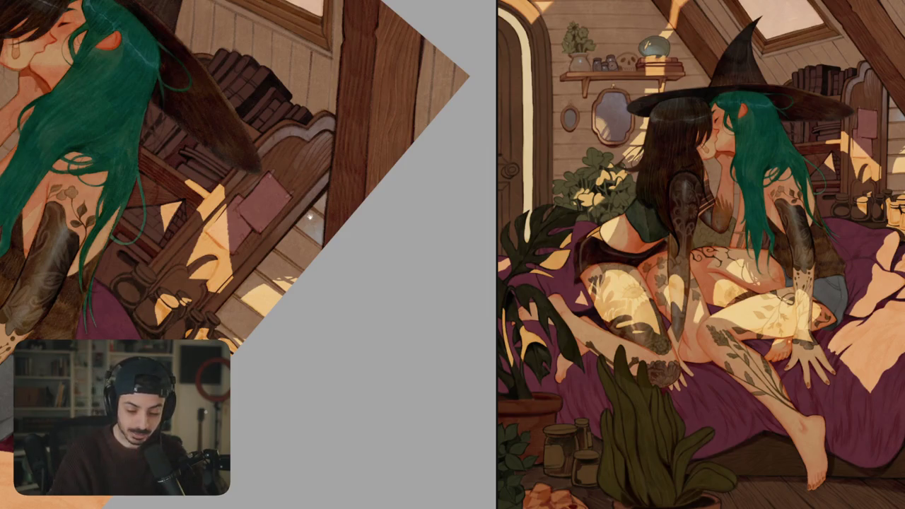
scroll(235, 192, right, 2)
scroll(288, 200, up, 2)
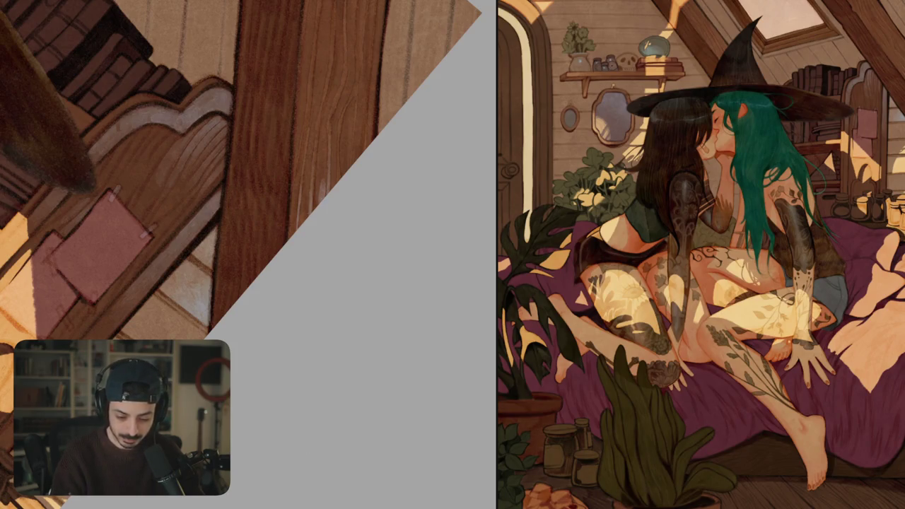
drag(317, 208, 325, 145)
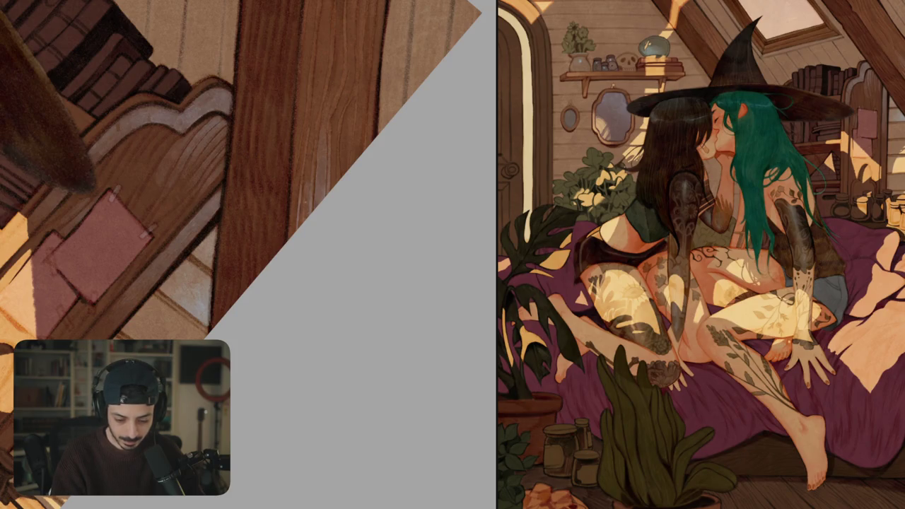
drag(303, 223, 301, 194)
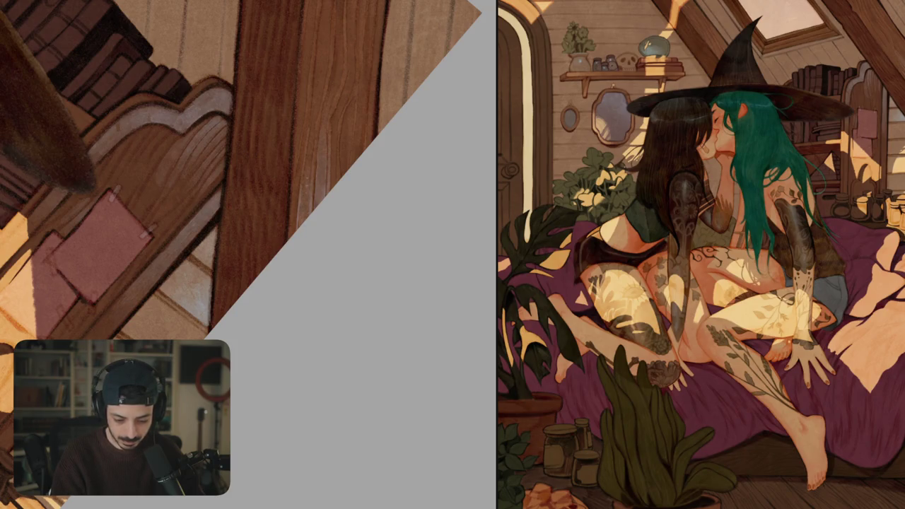
key(ctrl+0)
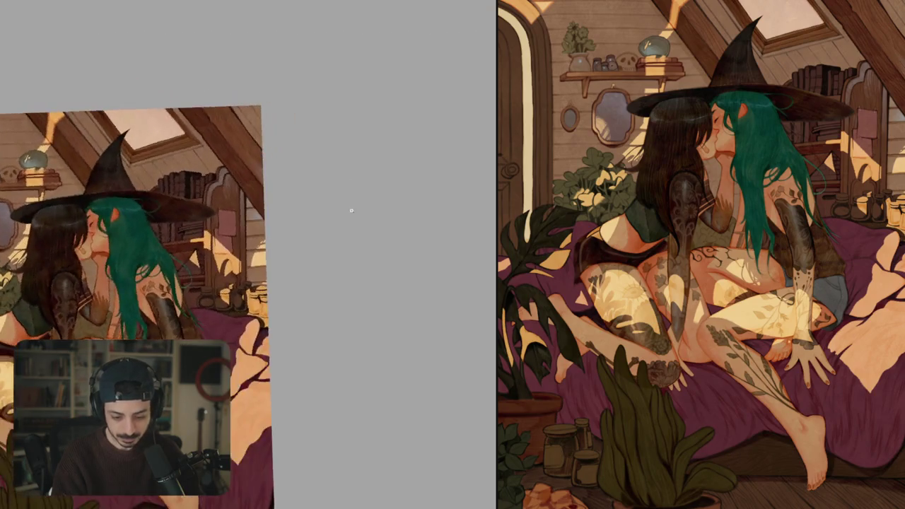
- Sample the sunbeam's light colour and paint a brighter stroke along its wall edge
drag(292, 211, 380, 275)
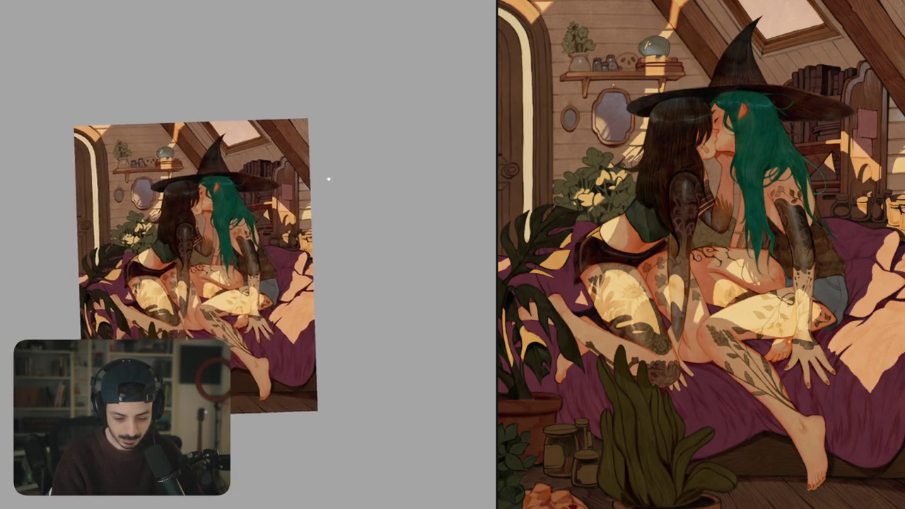
scroll(233, 176, up, 2)
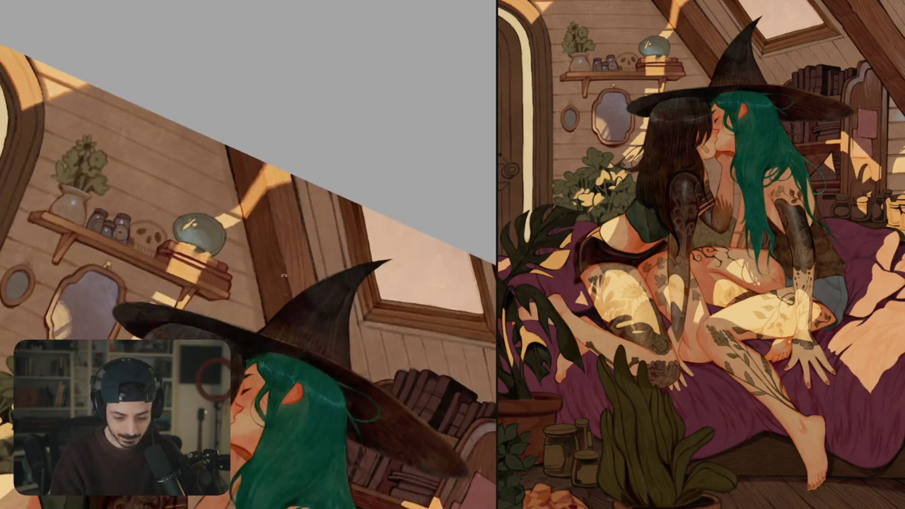
scroll(247, 182, up, 2)
scroll(260, 185, up, 2)
alt+click(261, 186)
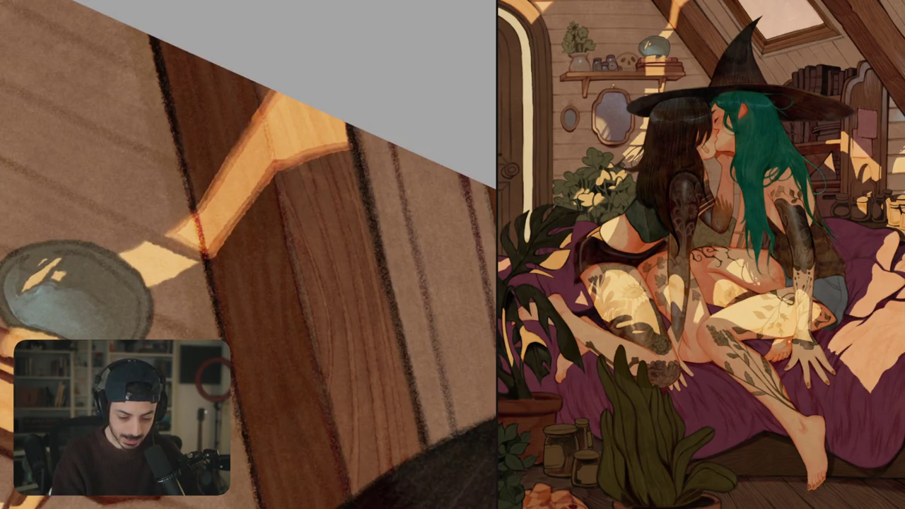
drag(253, 204, 229, 238)
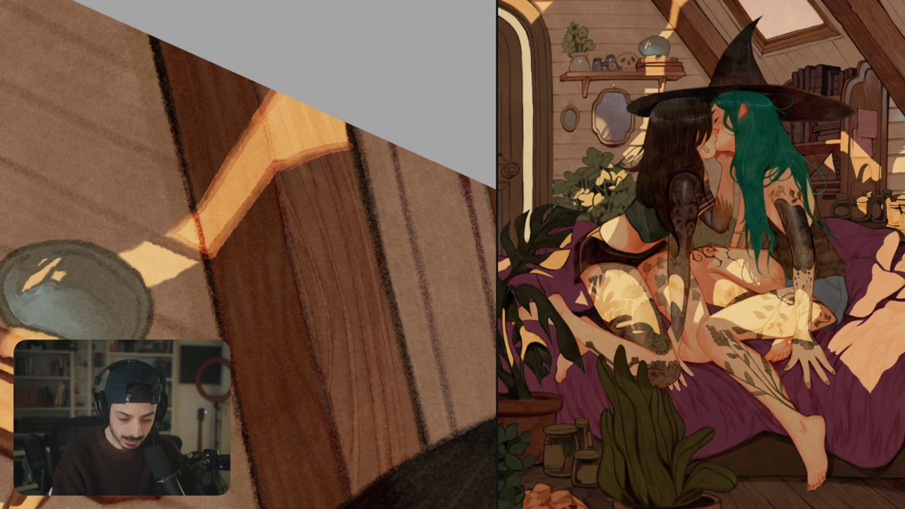
scroll(248, 255, up, 1)
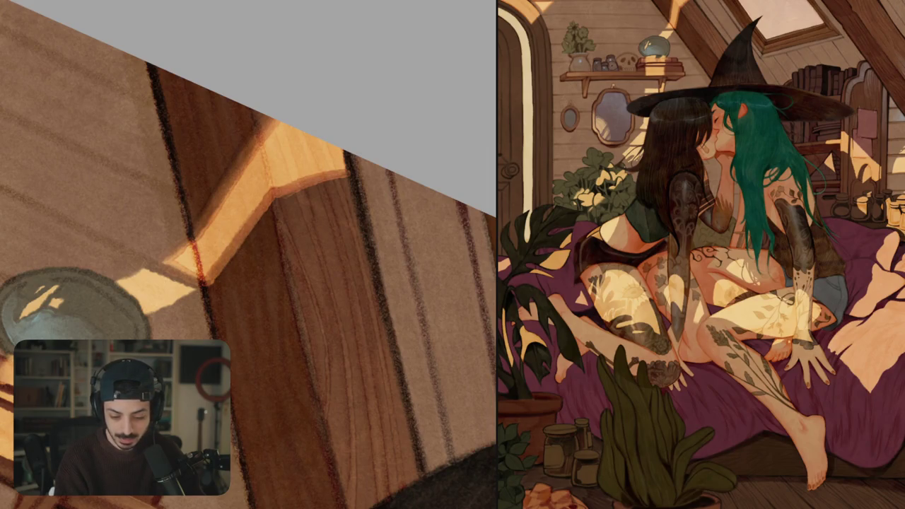
key(ctrl+0)
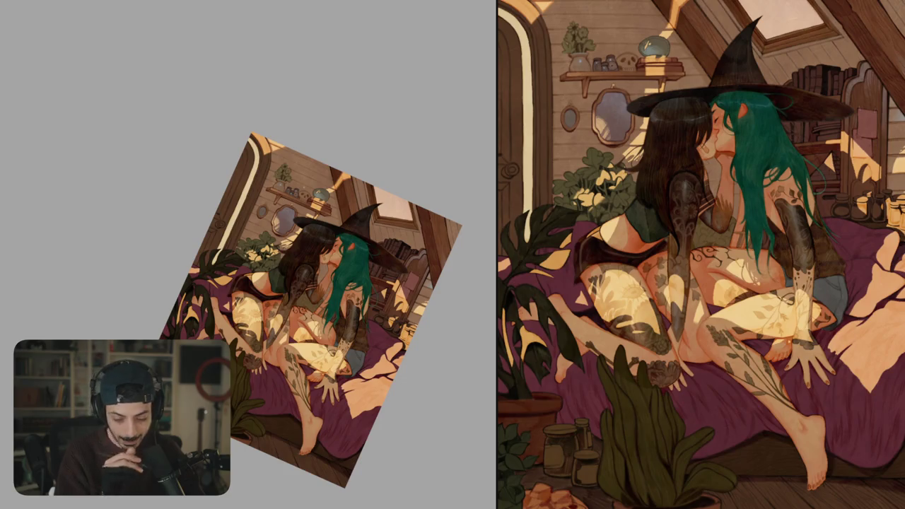
- Paint warm light strokes along the arched doorway's cream band and arch edge
scroll(268, 141, up, 1)
scroll(269, 142, up, 2)
scroll(269, 142, up, 5)
scroll(268, 141, up, 2)
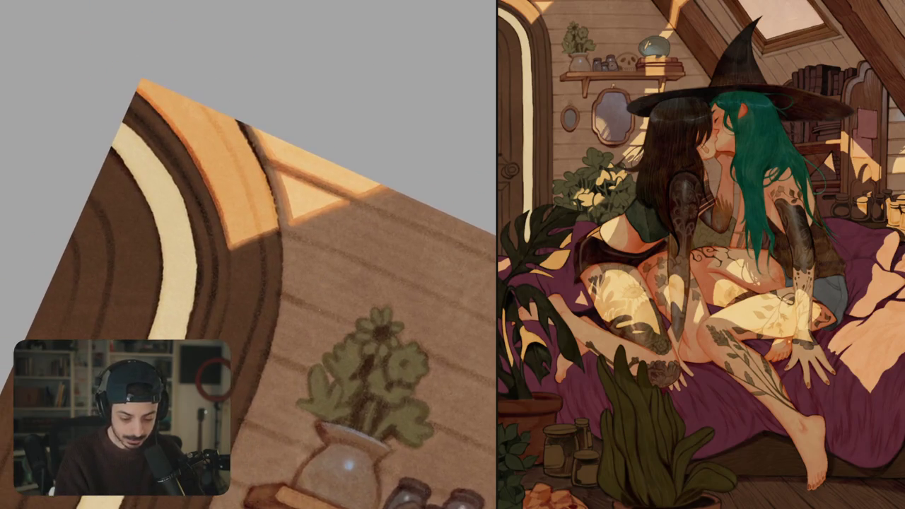
mouse_move(249, 254)
mouse_down()
mouse_move(212, 177)
mouse_move(184, 162)
mouse_move(156, 169)
mouse_up()
mouse_move(143, 326)
mouse_down()
mouse_move(252, 212)
mouse_move(224, 155)
mouse_move(276, 321)
mouse_move(314, 355)
mouse_move(381, 385)
mouse_up()
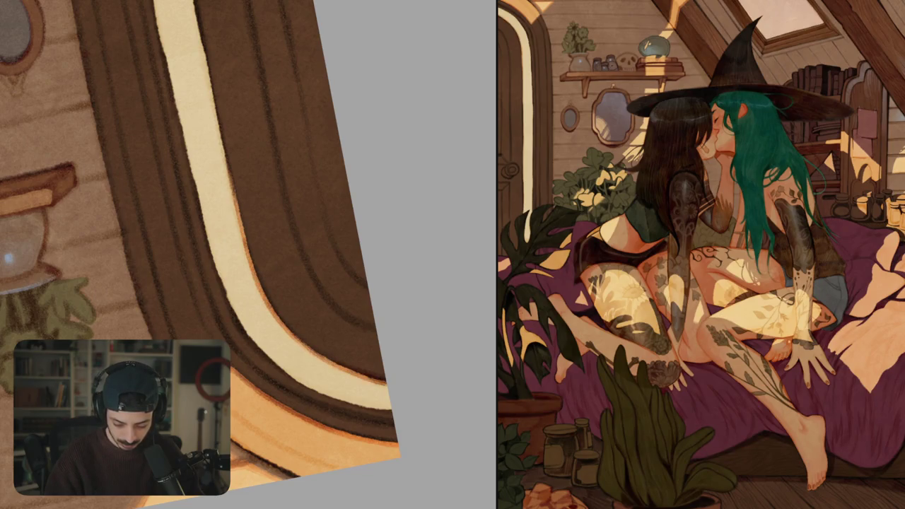
mouse_move(369, 320)
mouse_down()
mouse_move(385, 365)
mouse_move(262, 262)
mouse_move(346, 216)
mouse_up()
mouse_move(311, 240)
mouse_down()
mouse_move(228, 282)
mouse_move(233, 276)
mouse_move(304, 235)
mouse_move(216, 290)
mouse_move(244, 268)
mouse_move(206, 306)
mouse_move(212, 314)
mouse_move(267, 252)
mouse_move(276, 256)
mouse_move(187, 338)
mouse_move(208, 277)
mouse_move(227, 256)
mouse_up()
- Lighten the brown band beside the cream stripe and the upper door frame
scroll(247, 198, down, 2)
drag(212, 311, 228, 277)
drag(216, 337, 223, 277)
drag(213, 267, 232, 241)
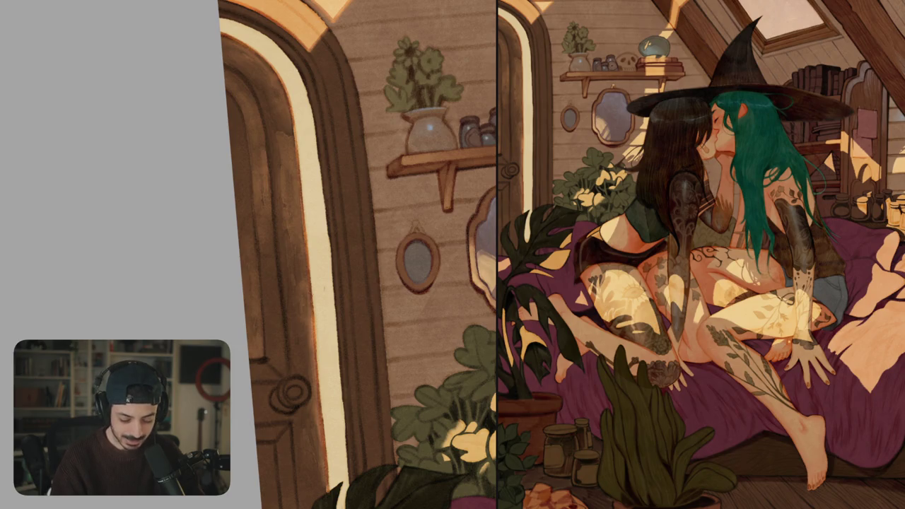
drag(266, 336, 250, 251)
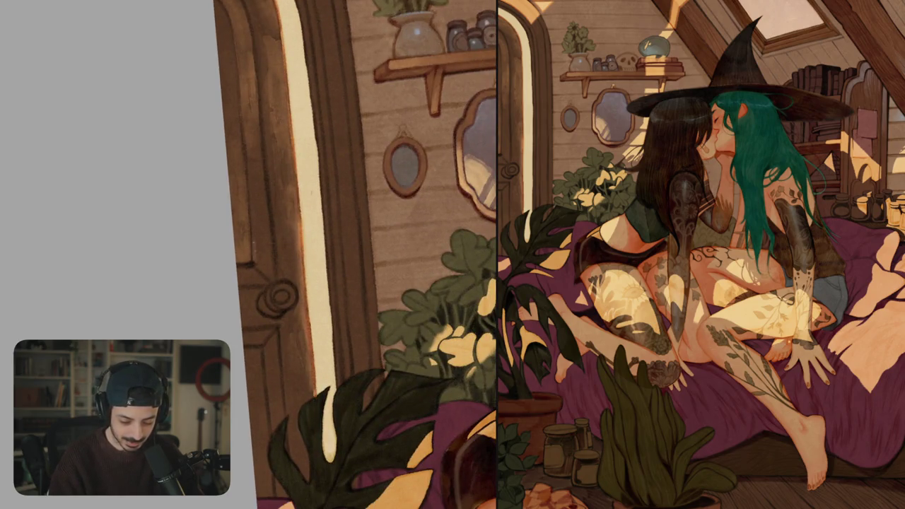
mouse_move(272, 281)
mouse_down()
mouse_move(268, 247)
mouse_move(252, 229)
mouse_up()
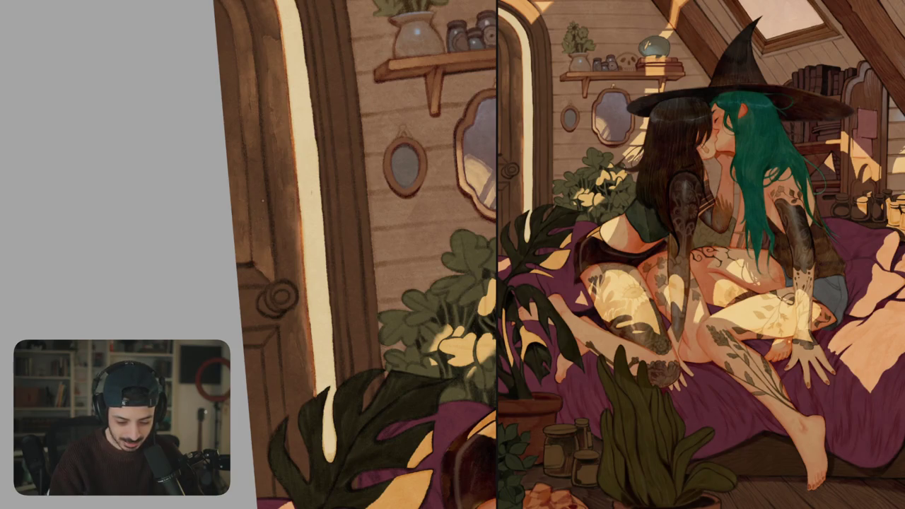
key(ctrl+0)
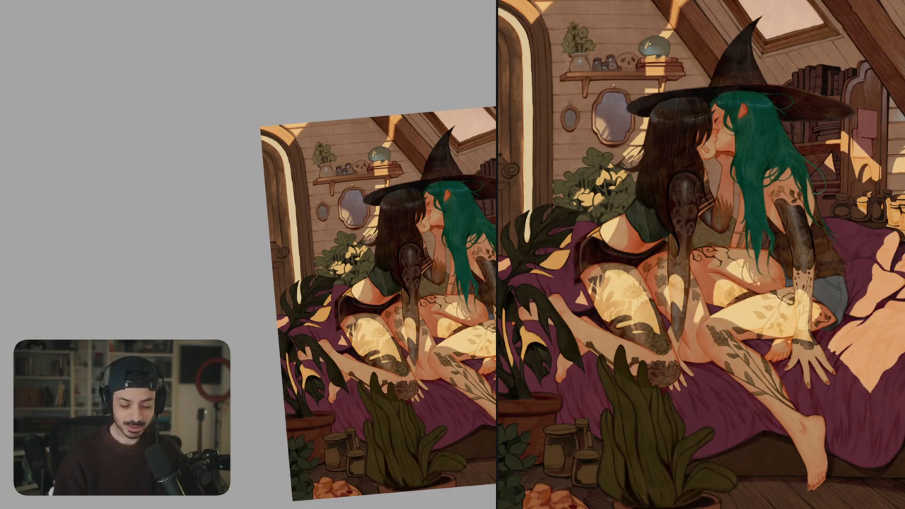
- Zoom and rotate around the witches' faces and hat to check the work
key(ctrl+plus)
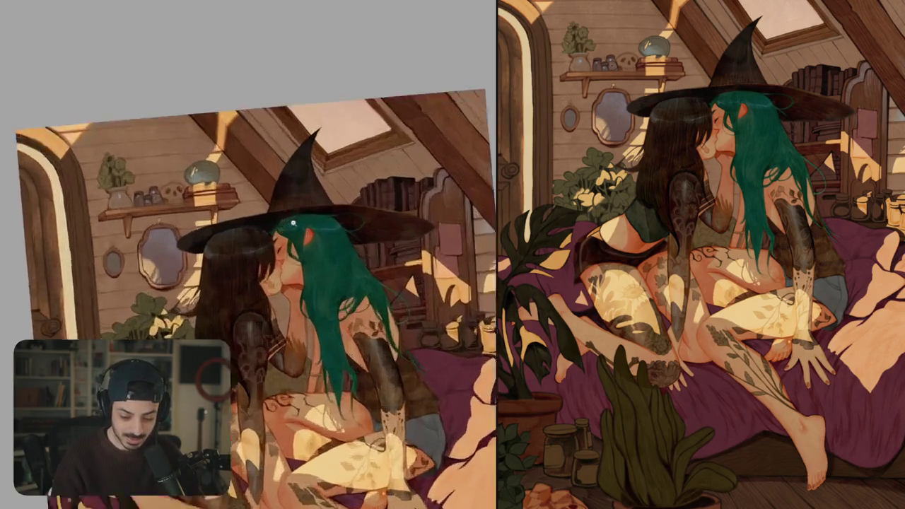
key(ctrl+plus)
key(ctrl+plus)
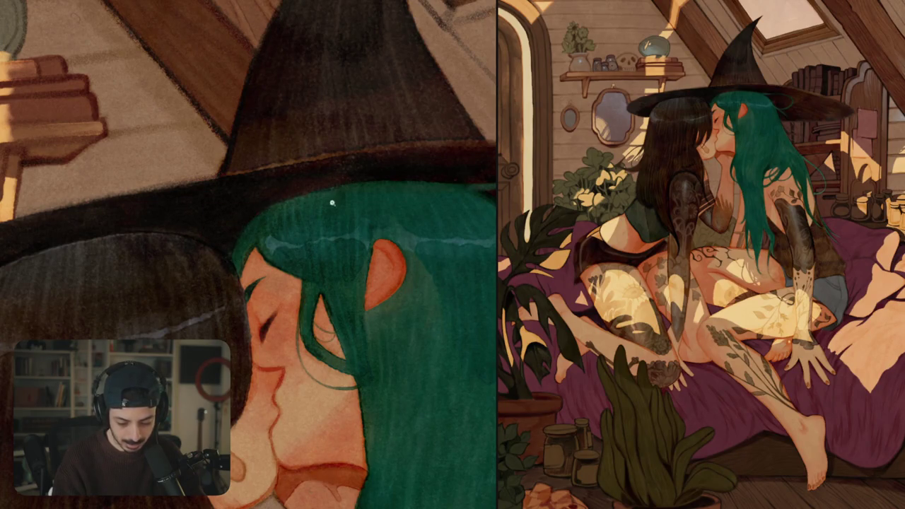
key(ctrl+0)
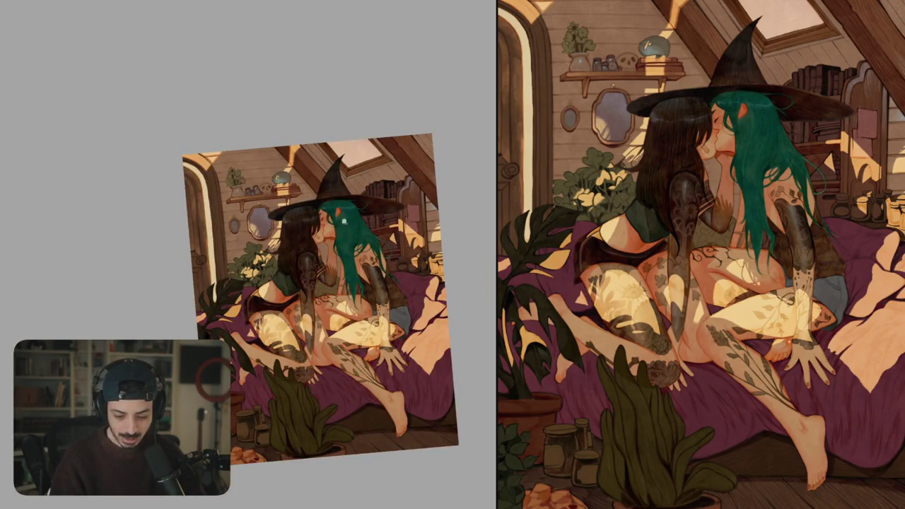
scroll(311, 289, up, 5)
scroll(311, 289, up, 2)
drag(311, 290, 219, 269)
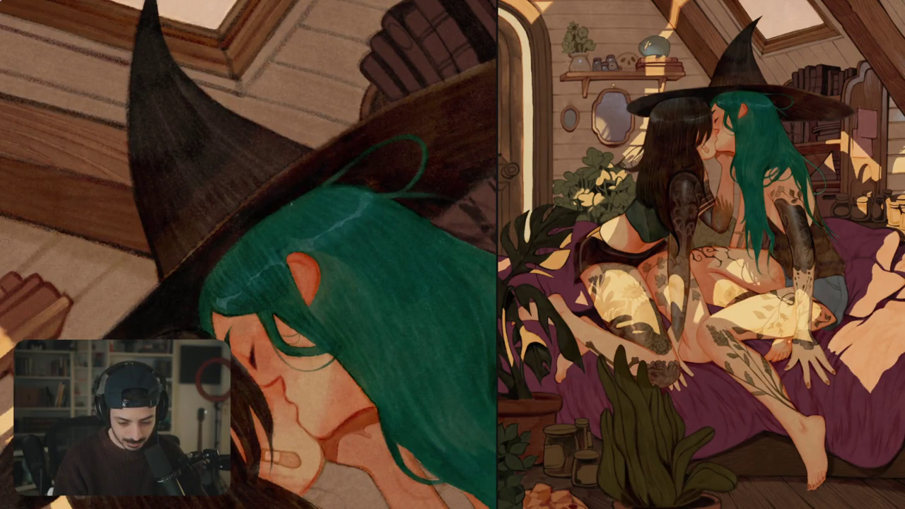
key(ctrl+0)
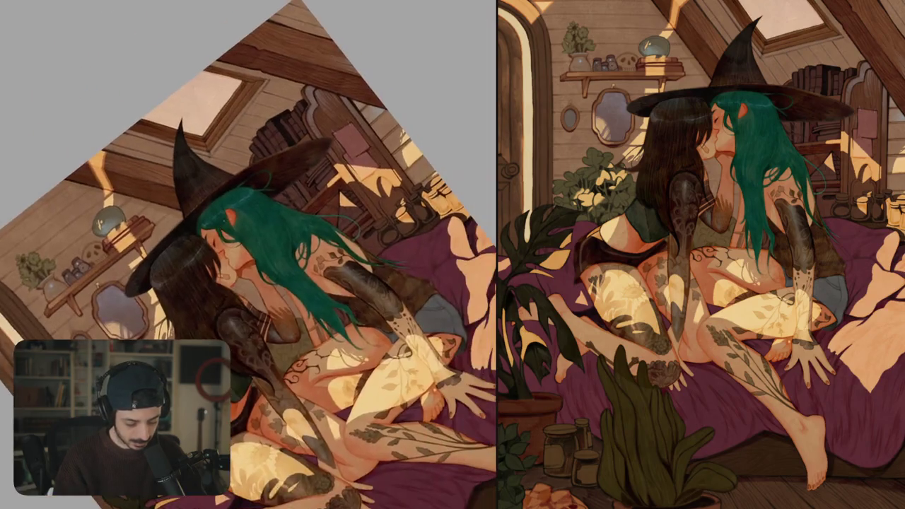
- Zoom onto the monstera leaf by the doorway and eyedrop its dark colour
scroll(311, 300, up, 2)
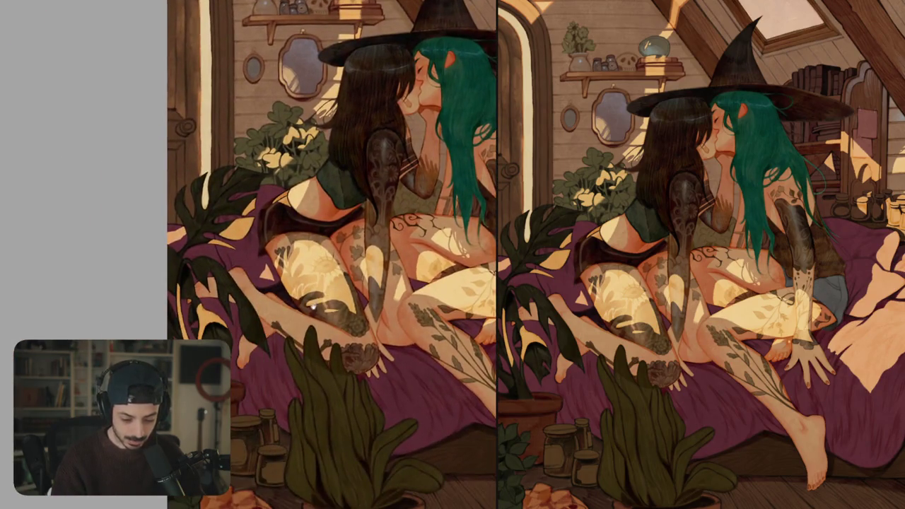
scroll(311, 300, up, 3)
scroll(283, 256, up, 5)
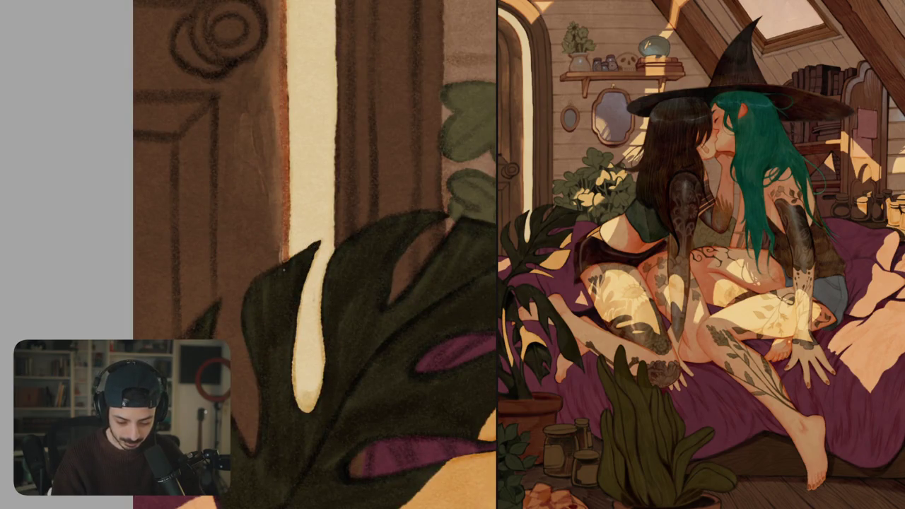
click(282, 307)
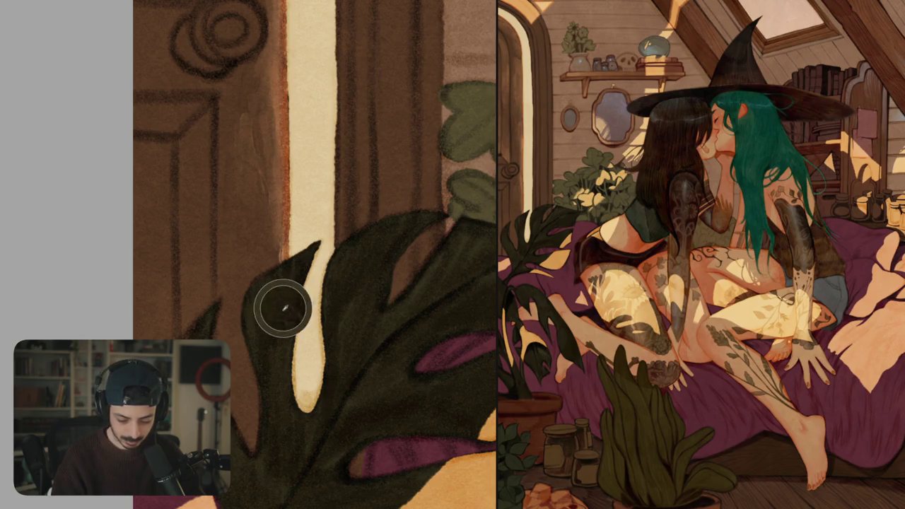
click(303, 240)
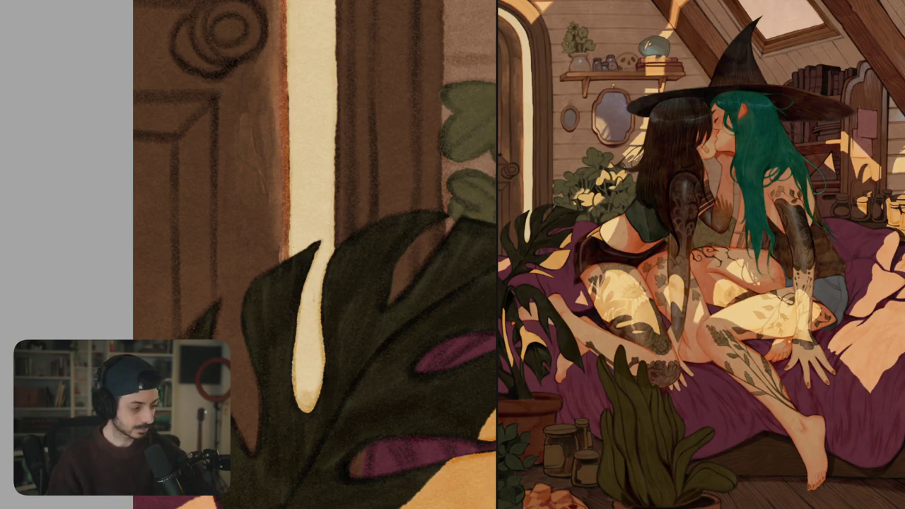
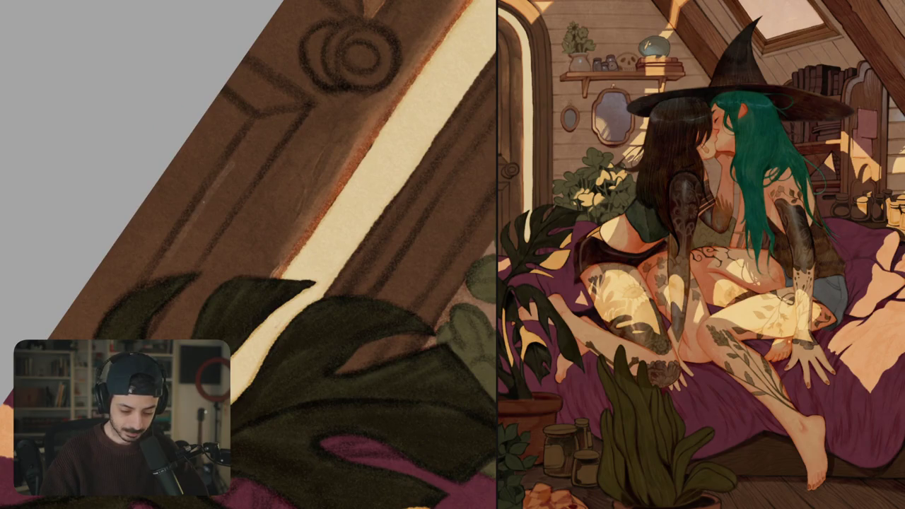
- Paint light highlights along the door panel edge and a wall plank edge near the shelf
drag(170, 251, 296, 112)
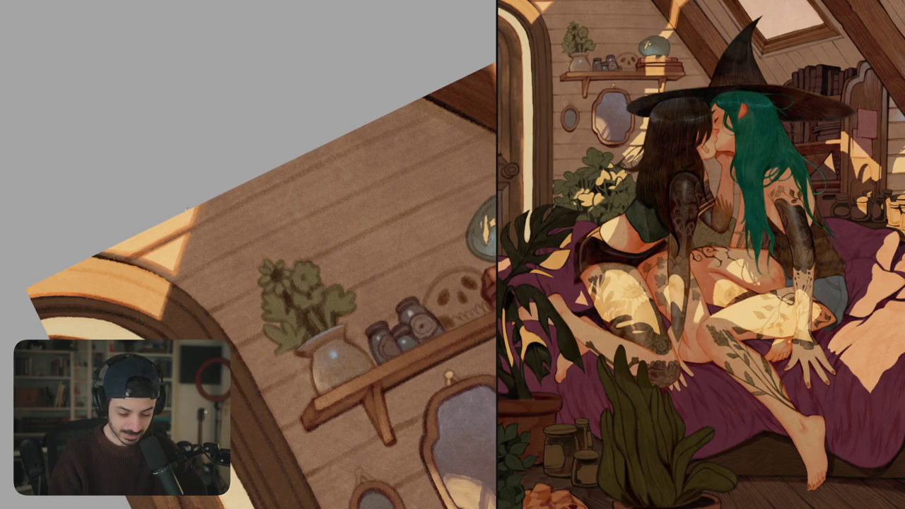
click(195, 221)
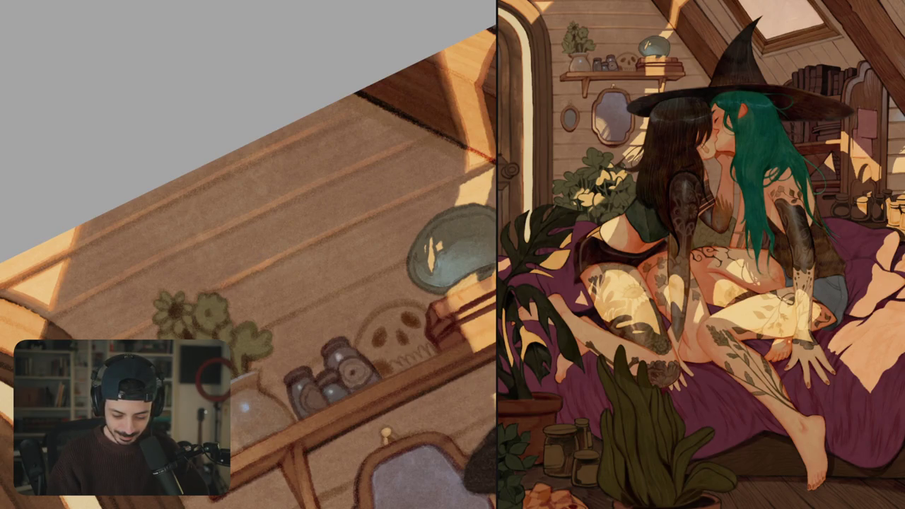
drag(285, 255, 302, 244)
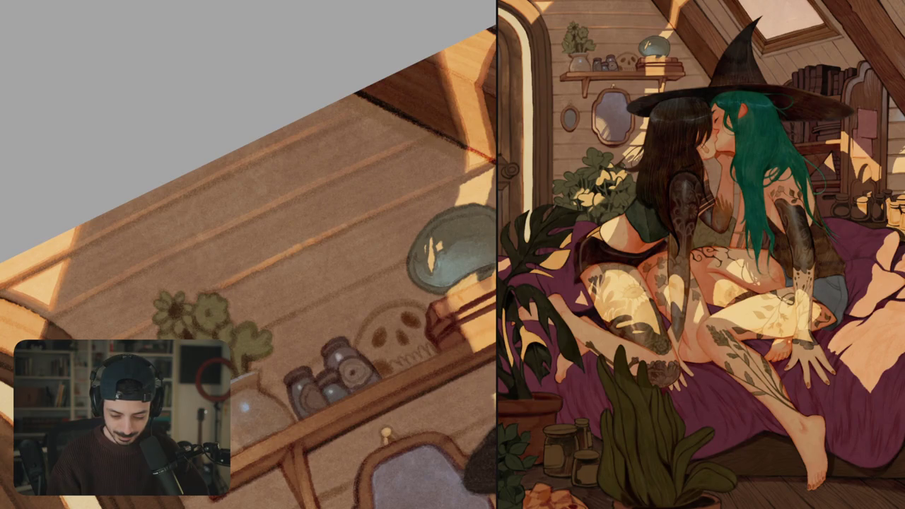
- Add faint light highlights along several wall plank edges beside the shelf
drag(350, 226, 366, 215)
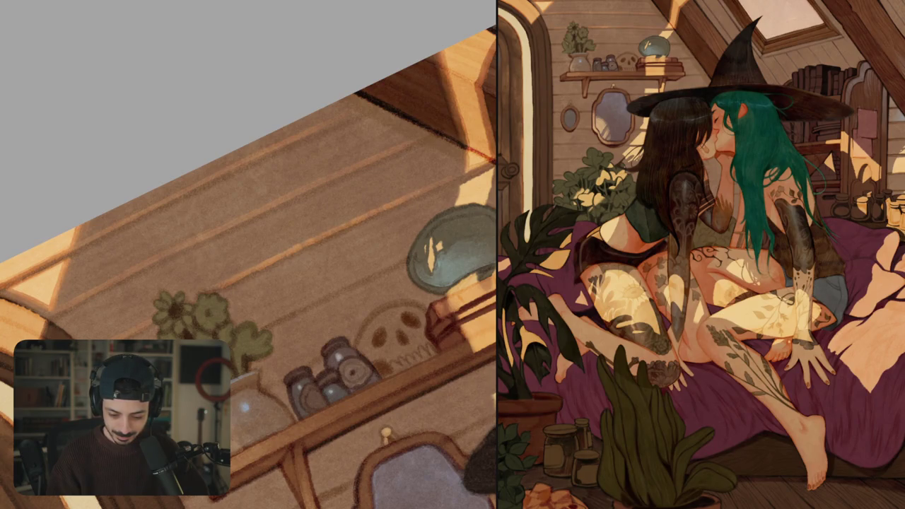
scroll(249, 269, down, 5)
scroll(249, 268, up, 5)
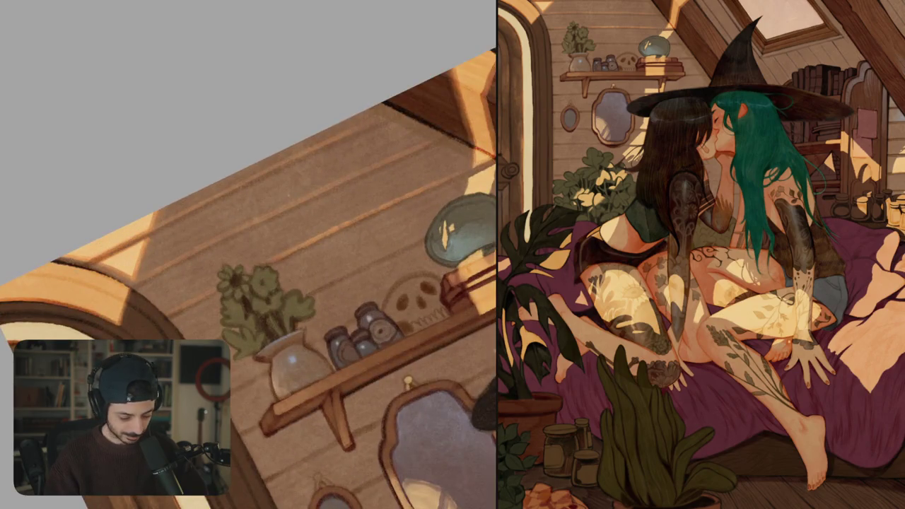
drag(248, 282, 260, 287)
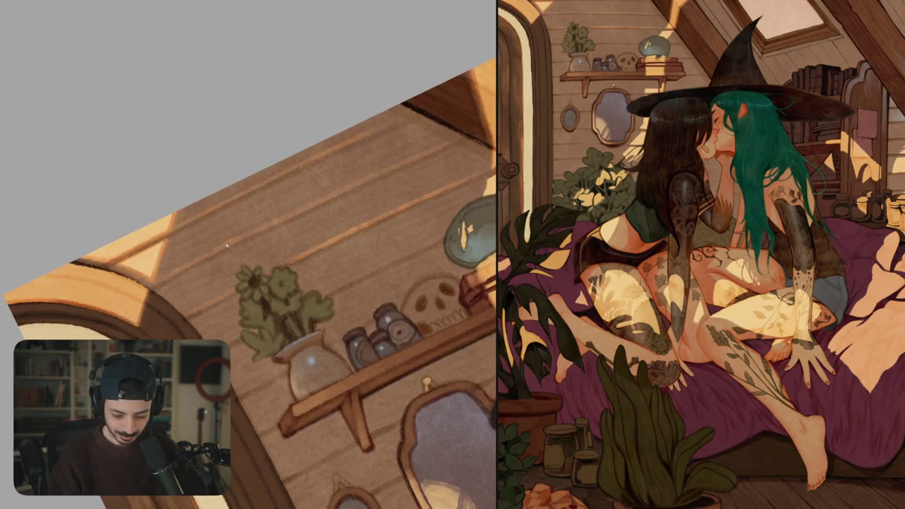
drag(262, 227, 298, 209)
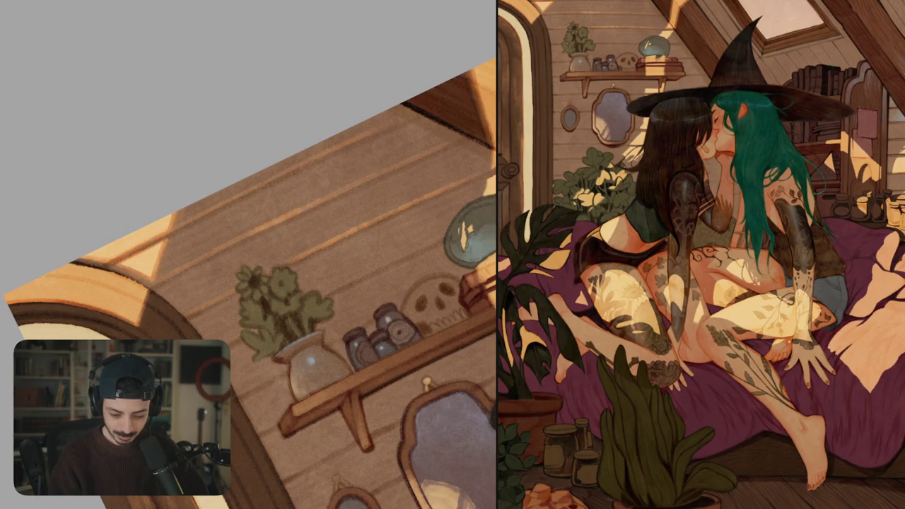
key(ctrl+0)
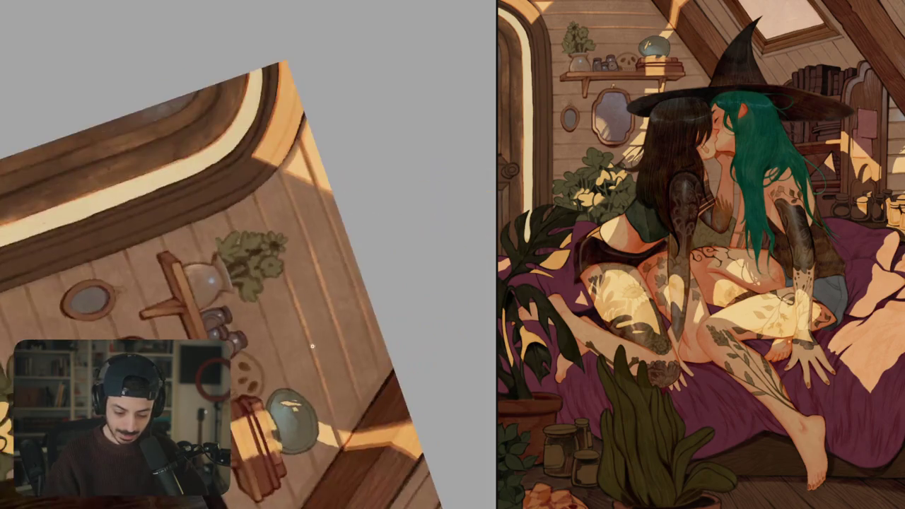
drag(302, 197, 313, 224)
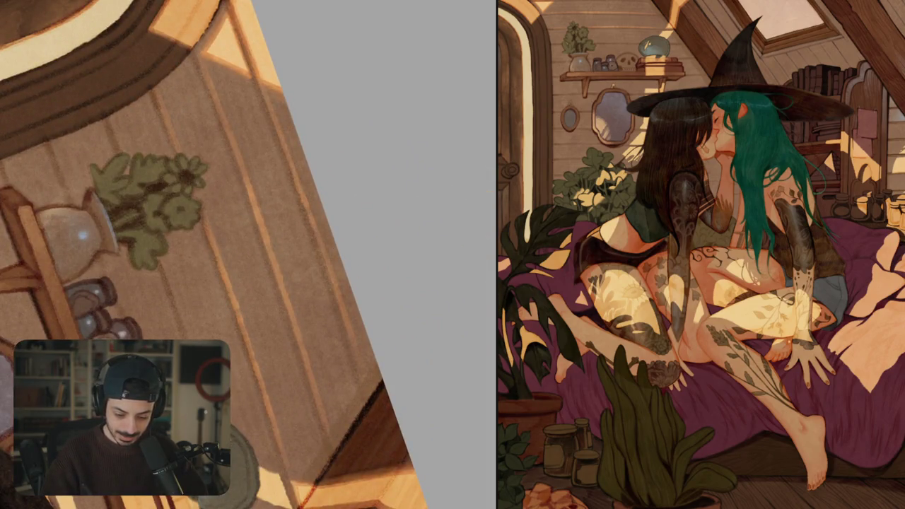
drag(327, 270, 343, 311)
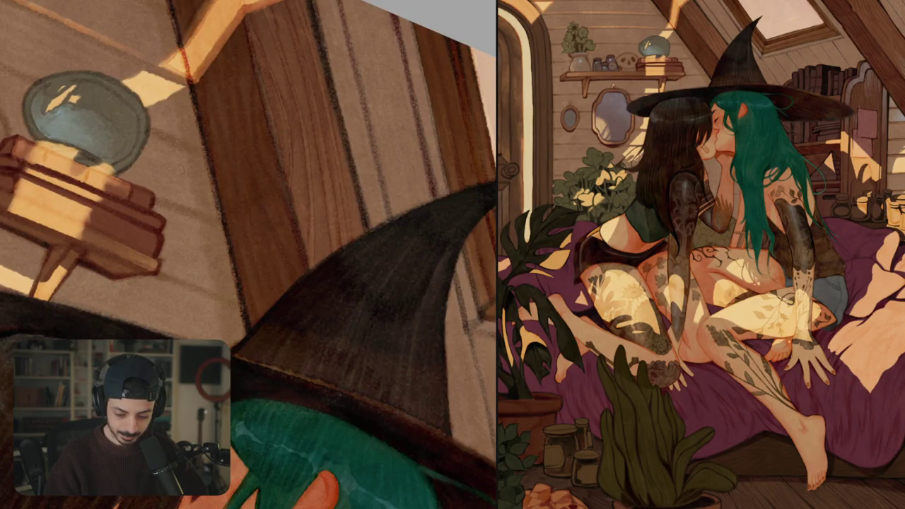
- Paint three thin vertical wood-grain streaks on the ceiling beam by the glass bowl
drag(311, 226, 311, 253)
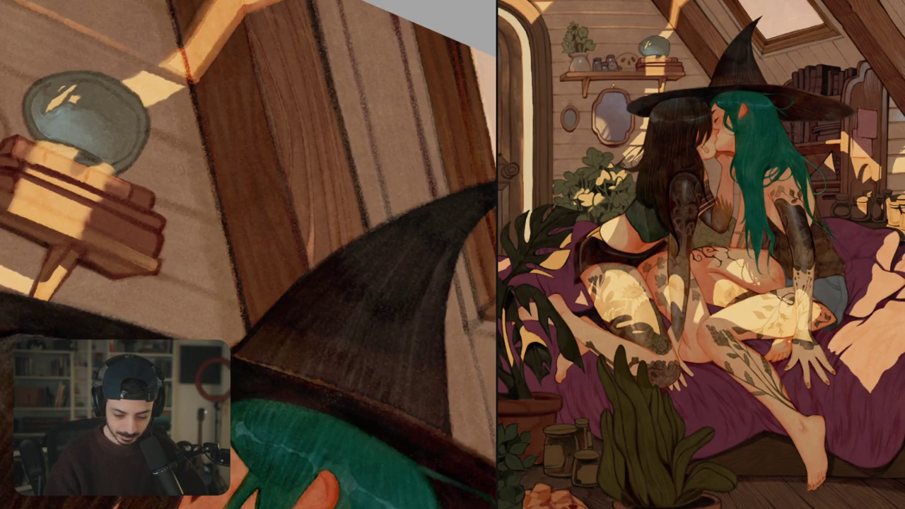
drag(331, 222, 335, 251)
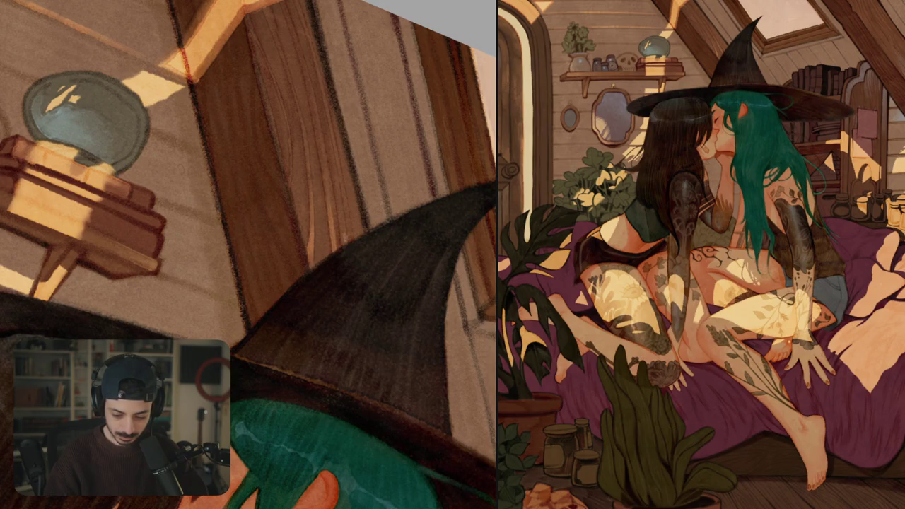
drag(340, 216, 342, 239)
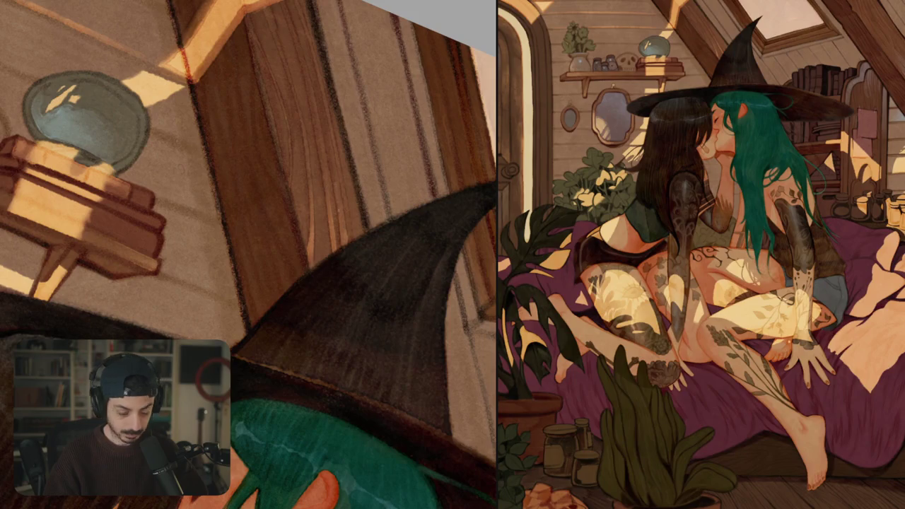
scroll(325, 148, down, 3)
scroll(371, 122, up, 2)
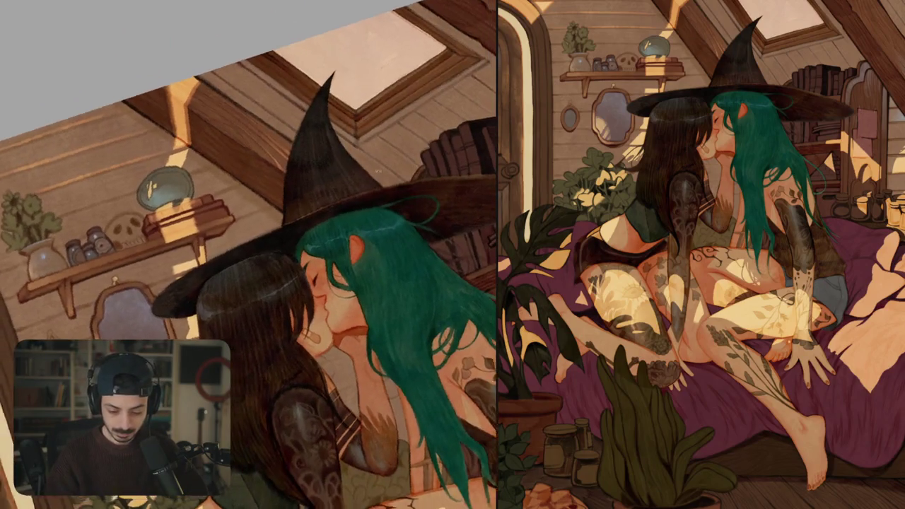
- Paint a light highlight along the edge of the witch's hat brim
scroll(371, 122, up, 3)
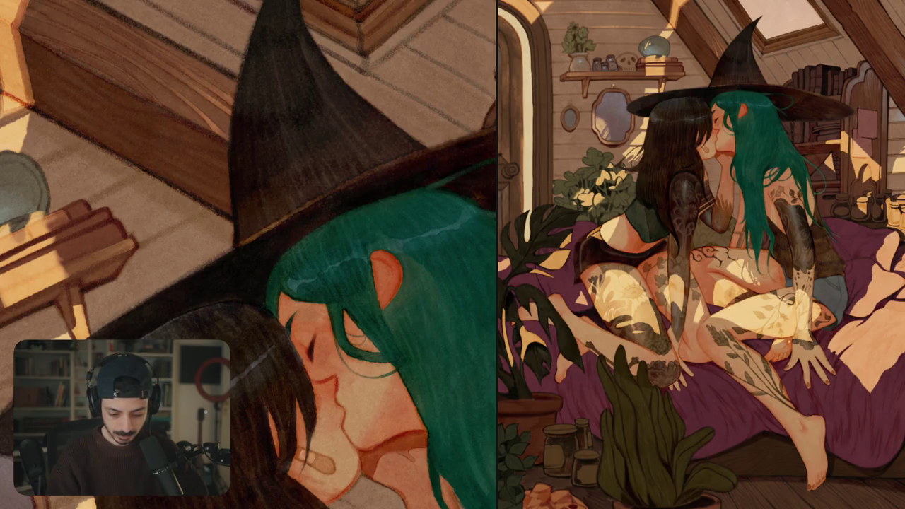
drag(285, 212, 438, 147)
drag(272, 220, 244, 204)
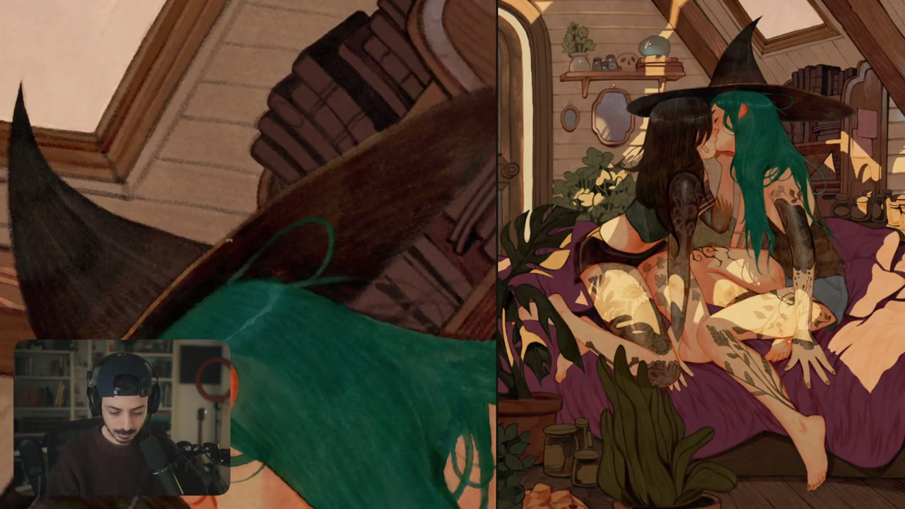
scroll(320, 180, down, 5)
drag(321, 179, 297, 183)
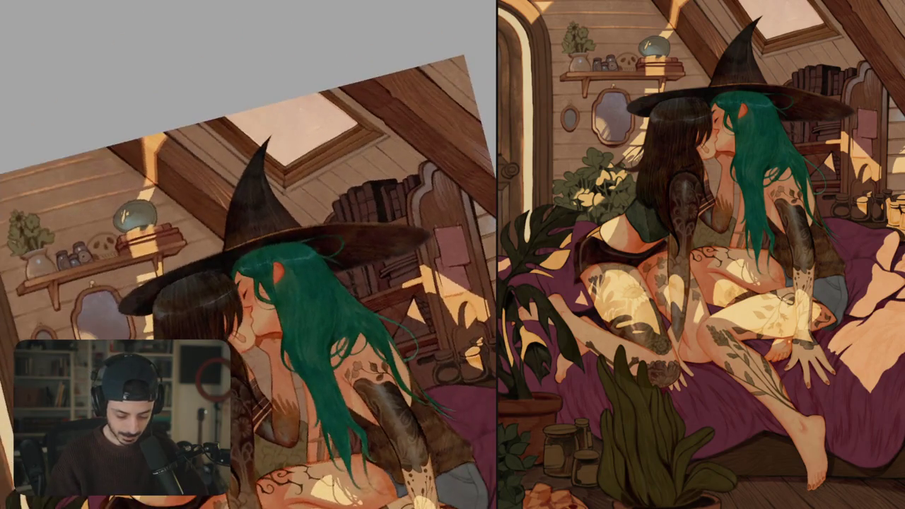
scroll(275, 187, up, 5)
scroll(275, 187, up, 1)
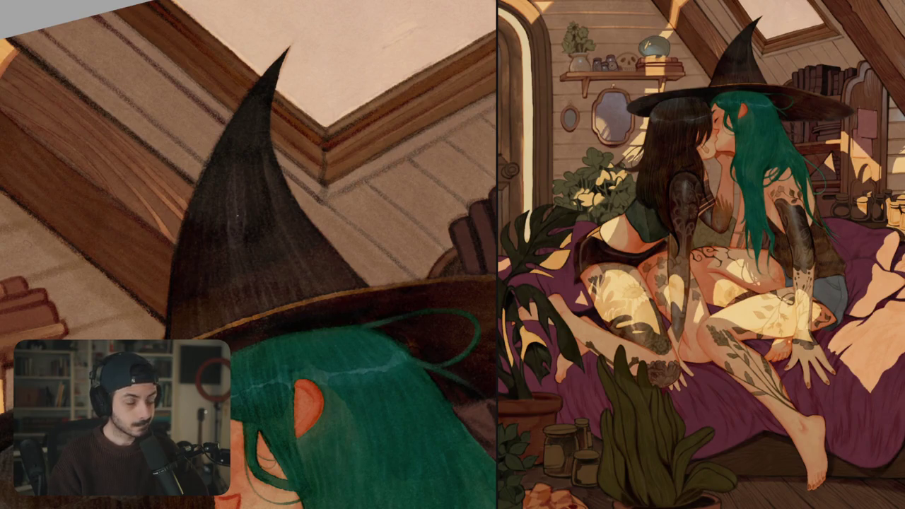
- Add light grey sheen strokes down the hat cone and near its tip
mouse_move(238, 216)
mouse_down()
mouse_move(239, 298)
mouse_move(248, 313)
mouse_move(268, 303)
mouse_move(276, 279)
mouse_move(281, 291)
mouse_up()
mouse_move(269, 261)
mouse_down()
mouse_move(262, 197)
mouse_move(225, 269)
mouse_move(223, 308)
mouse_up()
mouse_move(230, 195)
mouse_down()
mouse_move(245, 124)
mouse_move(247, 200)
mouse_up()
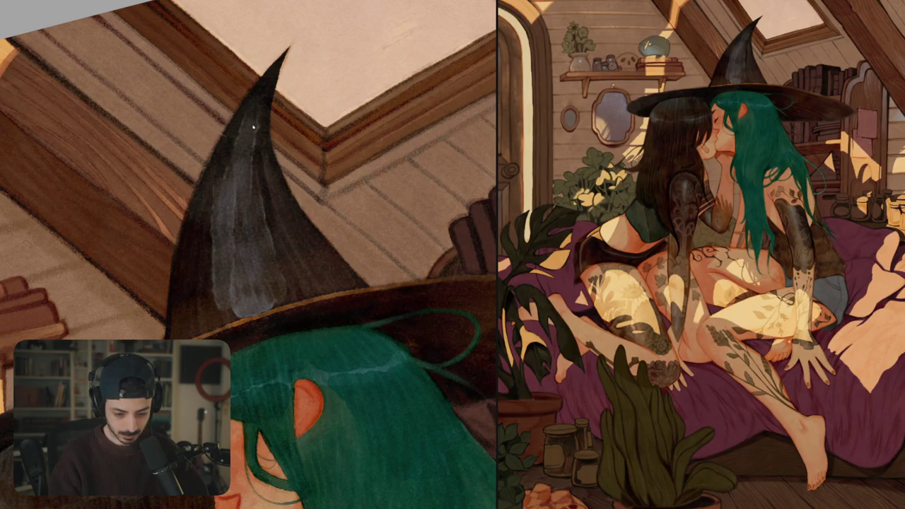
mouse_move(246, 134)
mouse_down()
mouse_move(241, 106)
mouse_move(261, 223)
mouse_up()
- Cover the grey highlights on the hat cone with darker strokes
drag(244, 173, 283, 295)
mouse_move(201, 195)
mouse_down()
mouse_move(221, 210)
mouse_move(220, 304)
mouse_up()
drag(232, 258, 240, 315)
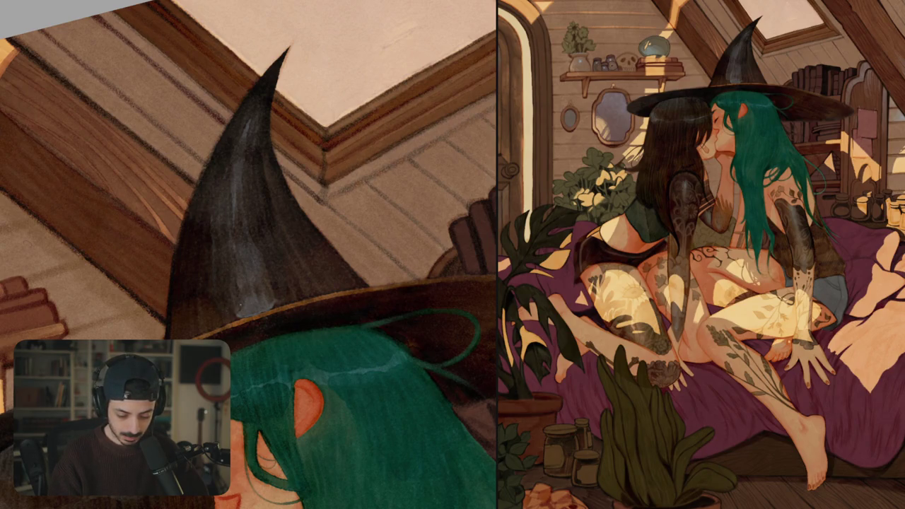
mouse_move(256, 239)
mouse_down()
mouse_move(250, 280)
mouse_move(273, 303)
mouse_up()
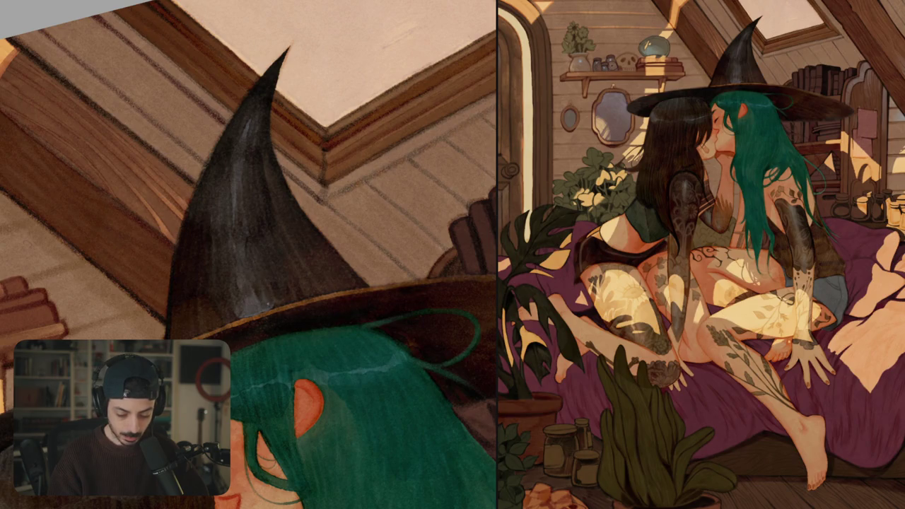
key(ctrl+0)
key(ctrl+plus)
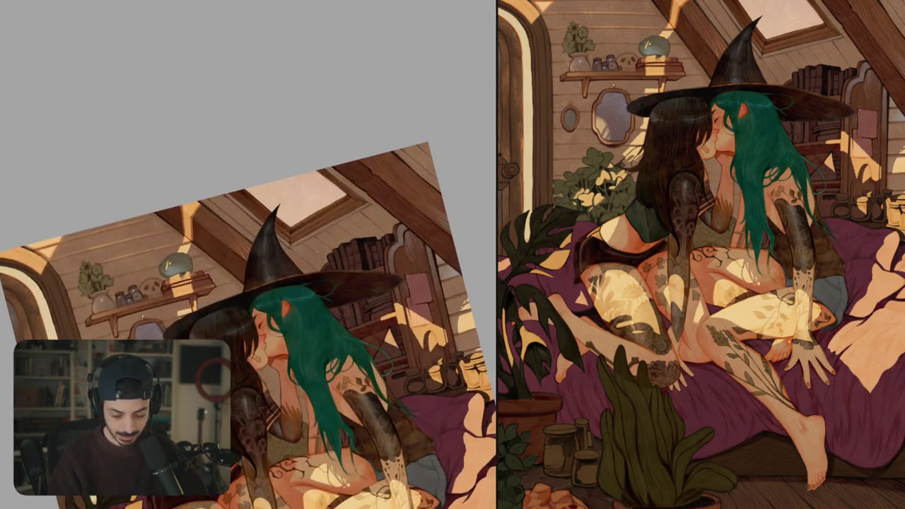
- Brighten and touch up the edges of the sunlit patch beside the glass bowl
drag(340, 276, 297, 303)
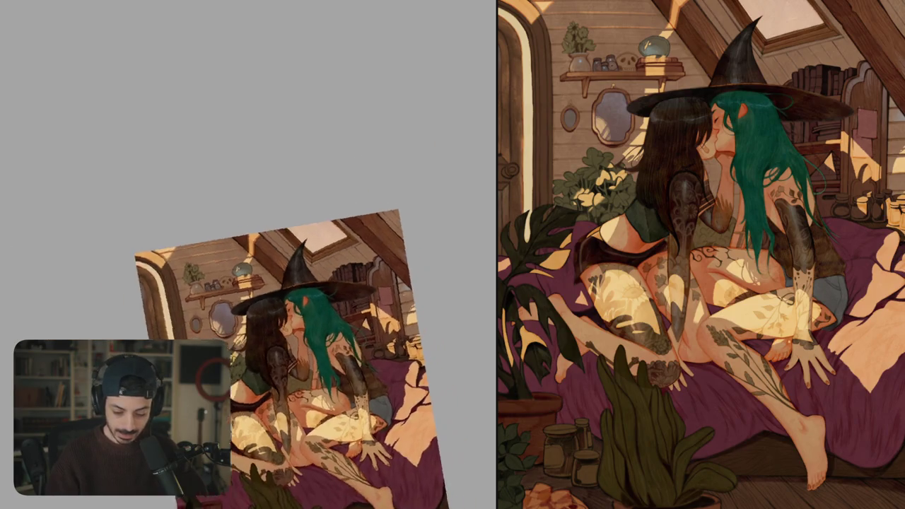
scroll(247, 282, up, 5)
key(ctrl+plus)
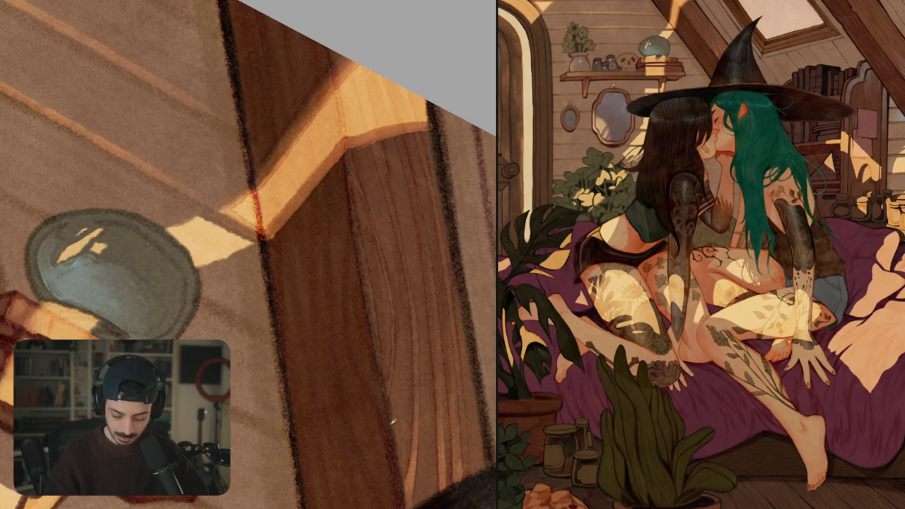
drag(317, 445, 423, 463)
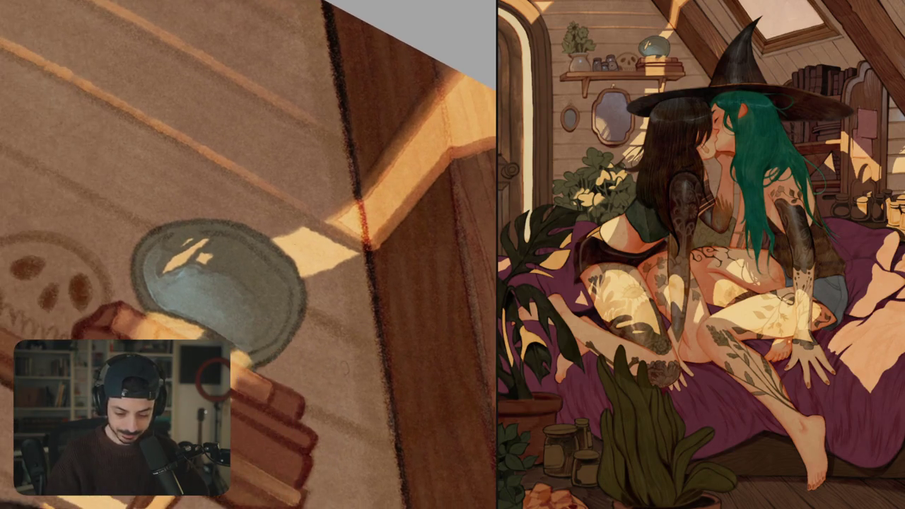
mouse_move(270, 238)
mouse_down()
mouse_move(304, 224)
mouse_move(295, 227)
mouse_up()
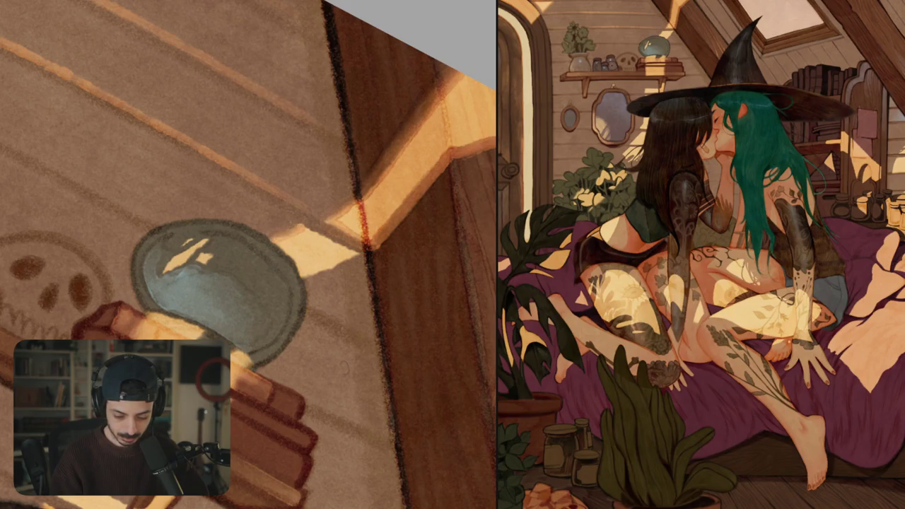
drag(247, 318, 353, 176)
drag(239, 196, 276, 155)
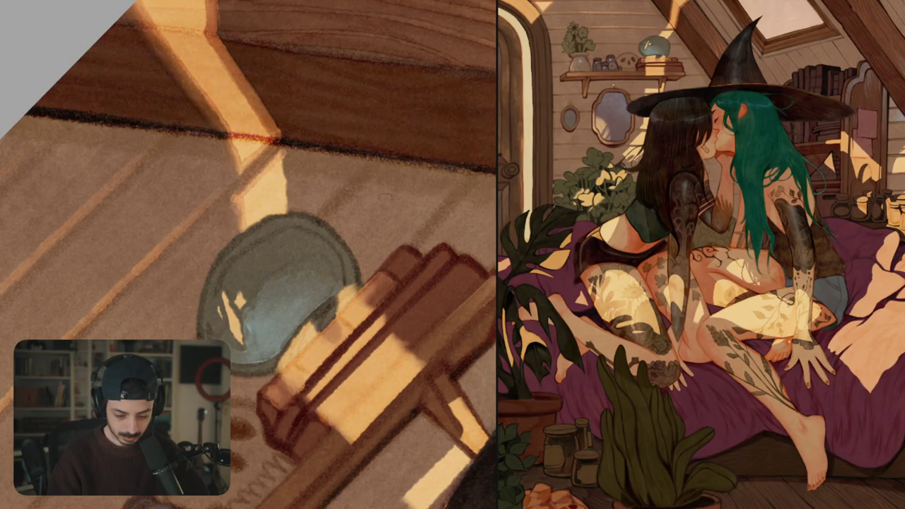
drag(232, 201, 236, 195)
drag(247, 255, 237, 292)
mouse_move(272, 212)
mouse_down()
mouse_move(274, 191)
mouse_move(278, 252)
mouse_up()
drag(280, 193, 286, 252)
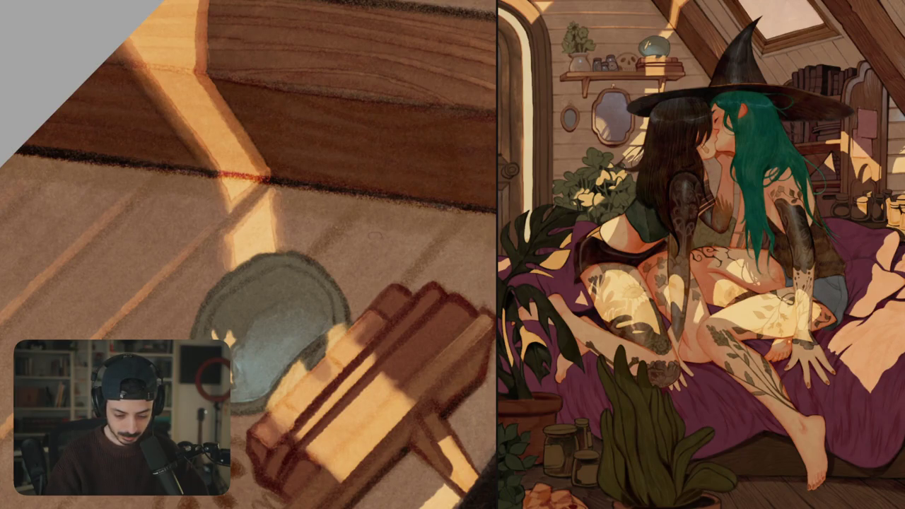
- Brighten the diagonal sunlit stripe across the wall planks
scroll(302, 240, down, 5)
scroll(263, 303, up, 5)
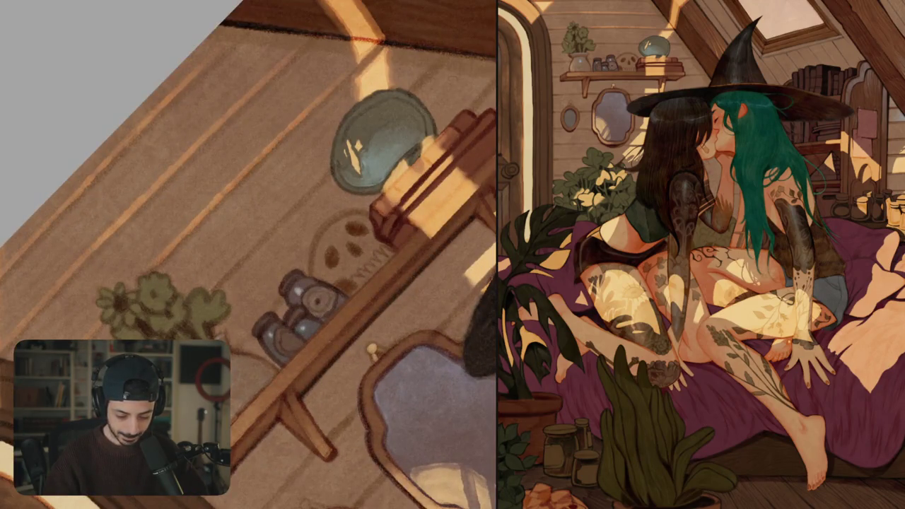
drag(257, 240, 233, 267)
drag(278, 216, 263, 235)
drag(294, 203, 267, 228)
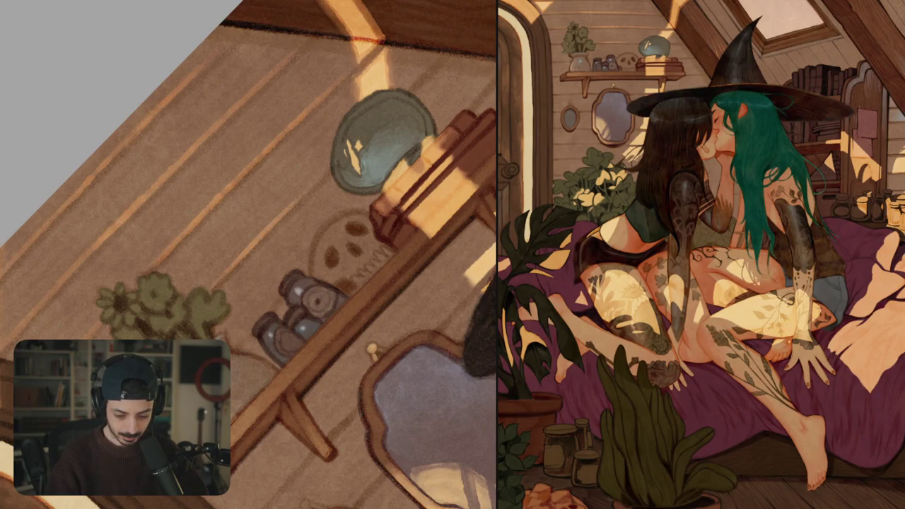
scroll(303, 219, down, 5)
scroll(290, 268, up, 5)
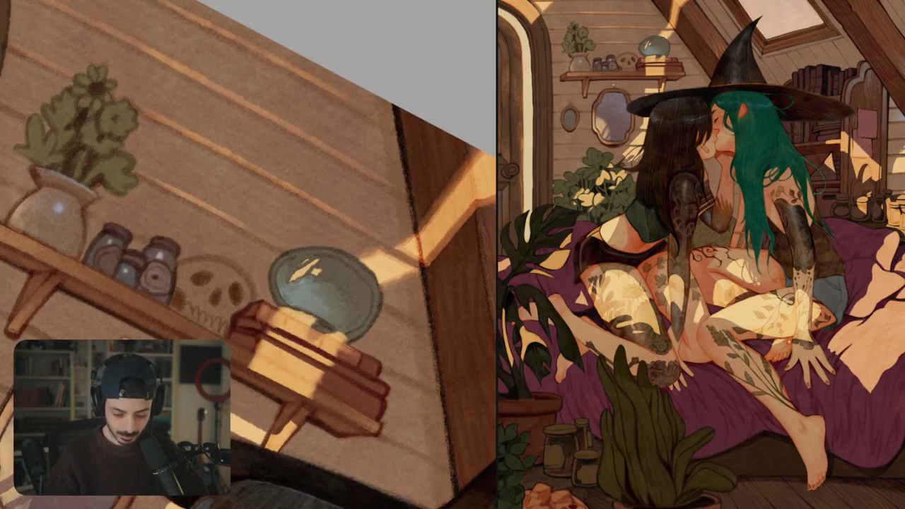
scroll(290, 269, up, 3)
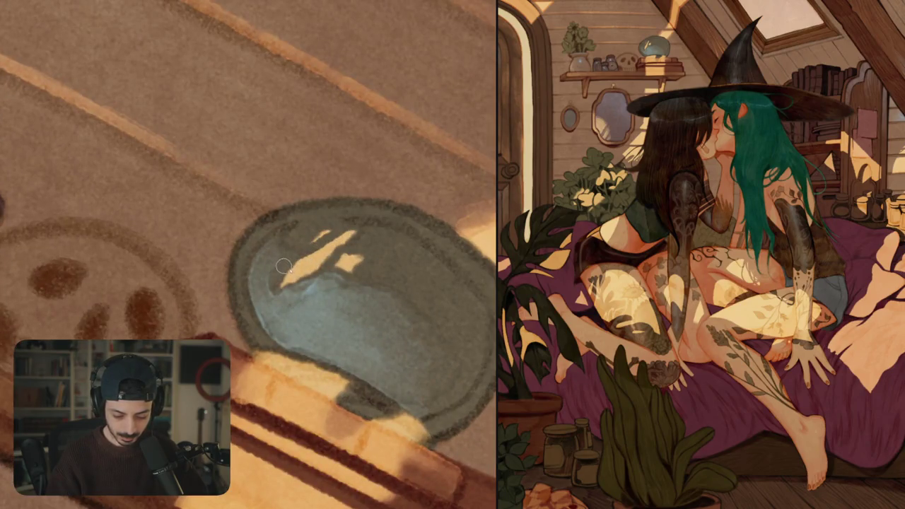
- Repaint the globe's highlight as one long diagonal streak with small brighter glints at its lower end
mouse_move(274, 293)
mouse_down()
mouse_move(352, 238)
mouse_move(296, 263)
mouse_up()
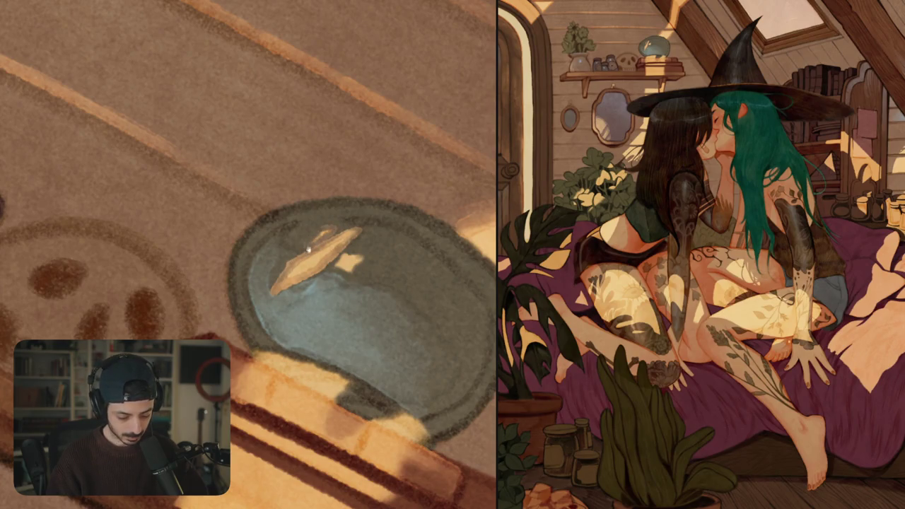
drag(290, 282, 251, 258)
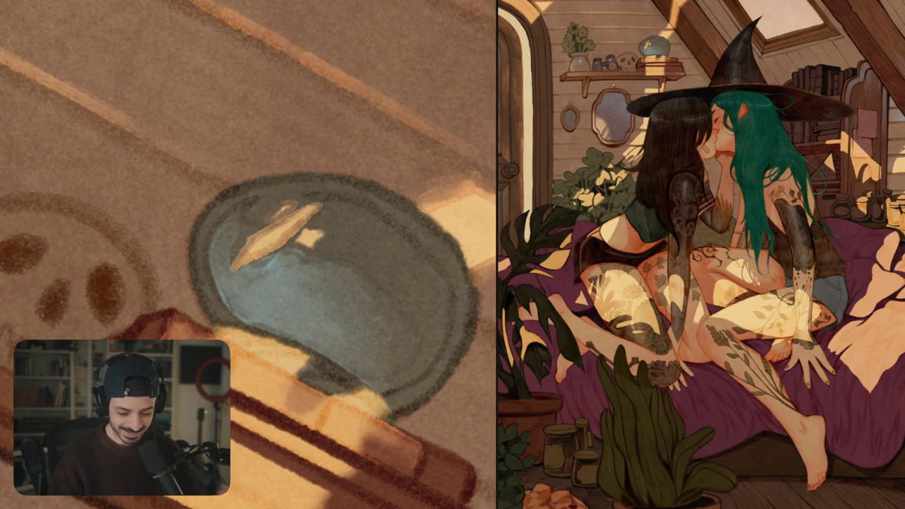
mouse_move(293, 241)
mouse_down()
mouse_move(303, 229)
mouse_move(314, 240)
mouse_move(325, 228)
mouse_up()
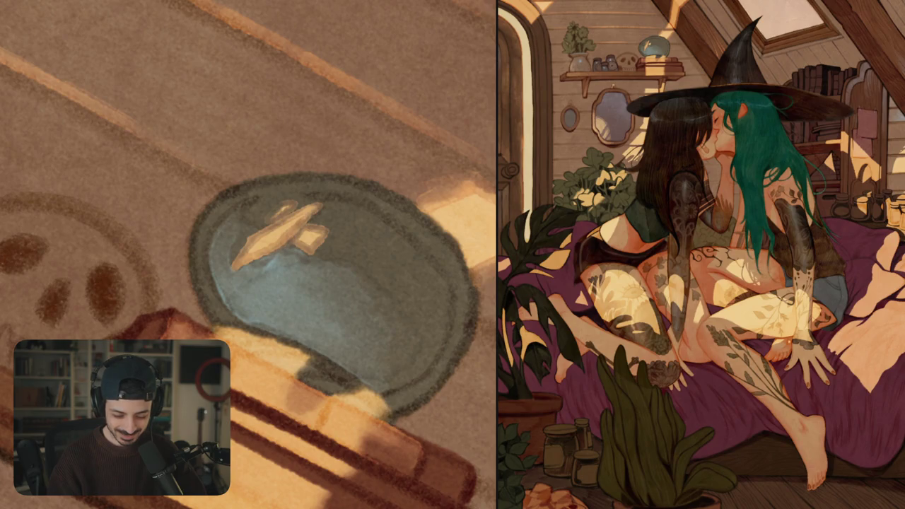
drag(248, 264, 270, 254)
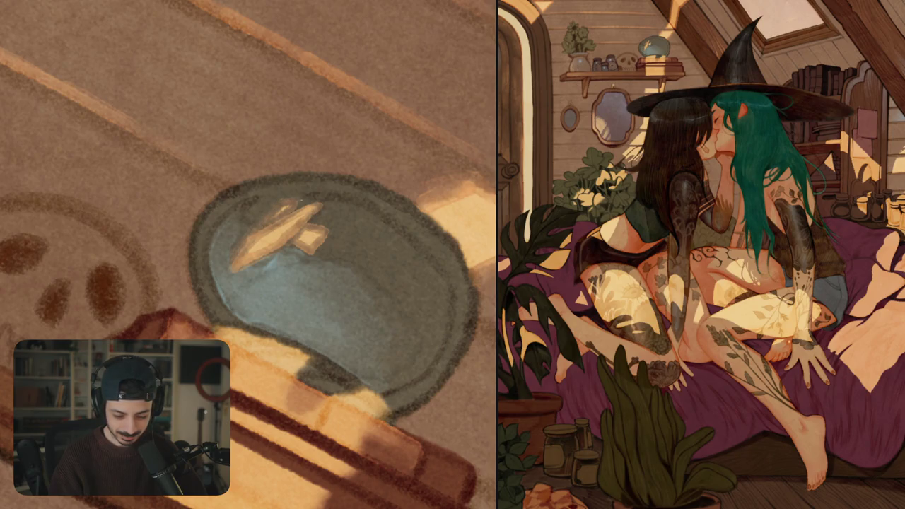
drag(310, 201, 270, 226)
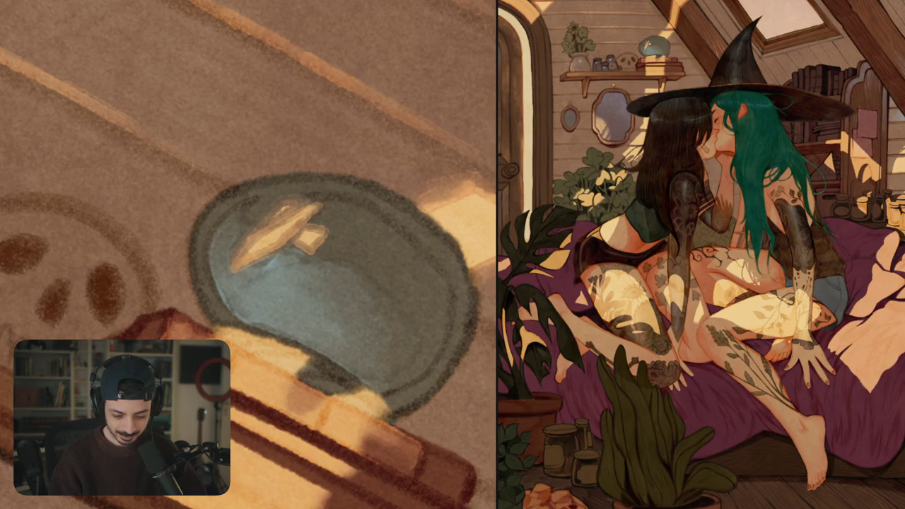
mouse_move(312, 202)
mouse_down()
mouse_move(326, 199)
mouse_move(322, 219)
mouse_up()
mouse_move(286, 243)
mouse_down()
mouse_move(300, 232)
mouse_move(304, 250)
mouse_move(317, 251)
mouse_move(335, 236)
mouse_up()
scroll(368, 236, down, 5)
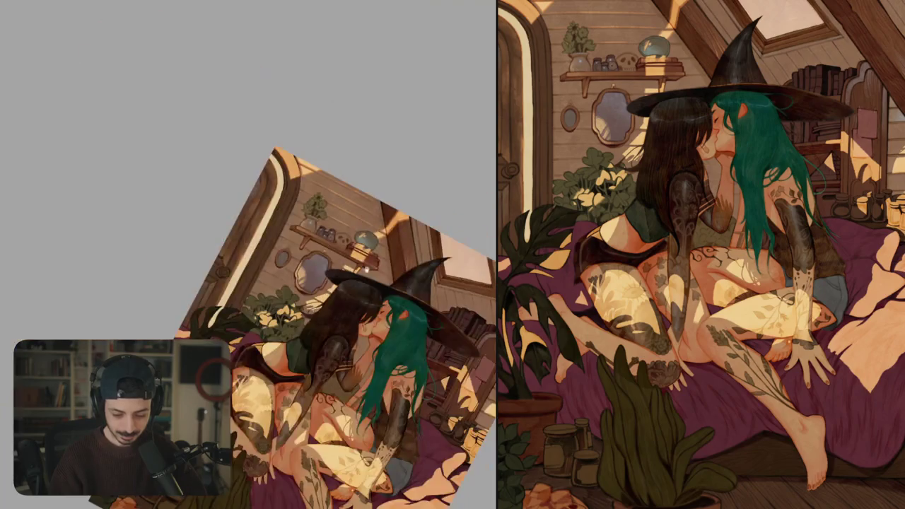
- Paint a light highlight along the skylight frame's lower edge, redoing the first stroke
scroll(311, 159, up, 5)
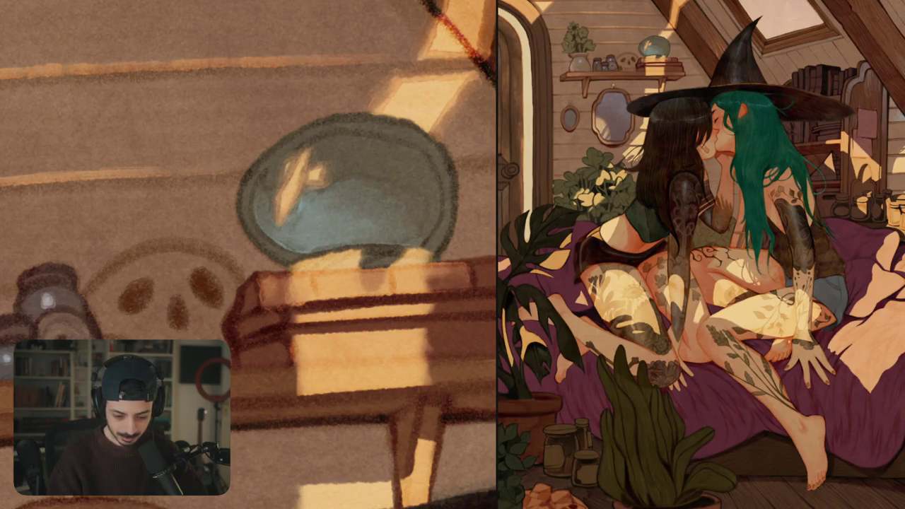
scroll(340, 212, down, 5)
scroll(339, 213, down, 3)
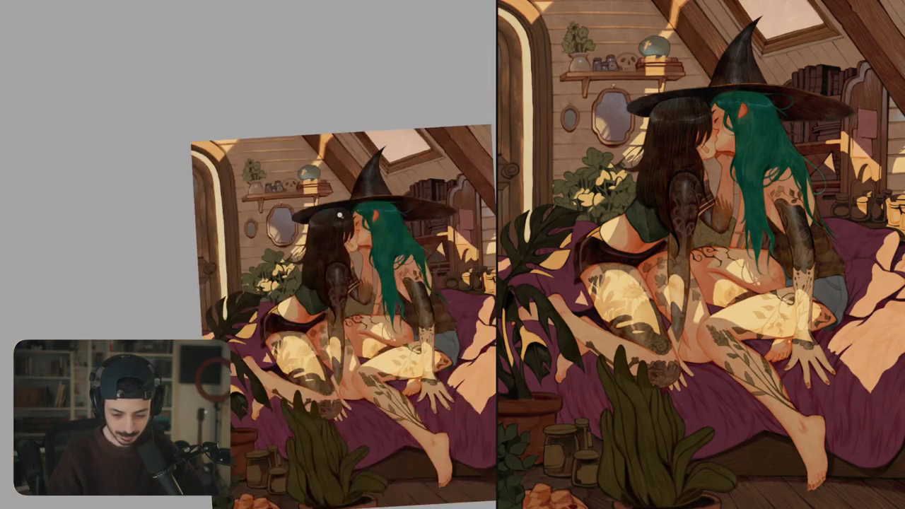
scroll(340, 188, up, 3)
scroll(257, 213, up, 2)
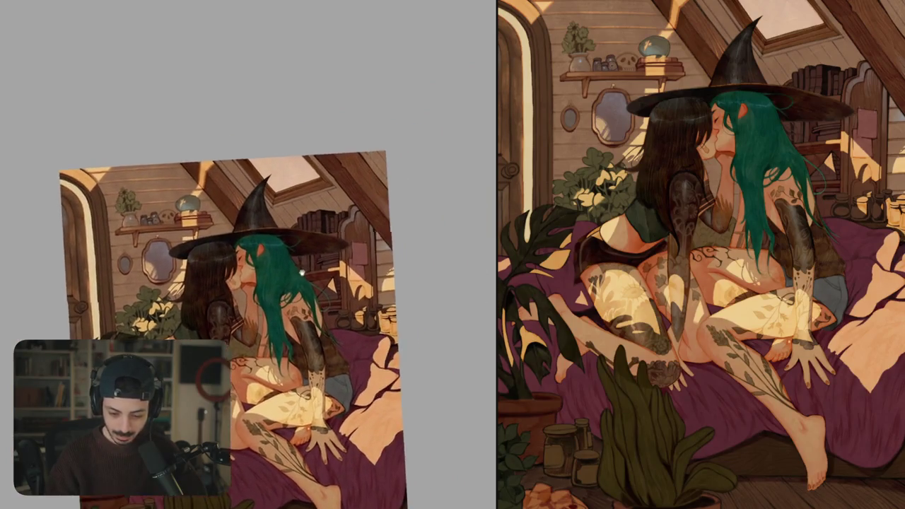
scroll(257, 213, up, 3)
scroll(257, 214, up, 3)
drag(238, 221, 364, 174)
key(ctrl+z)
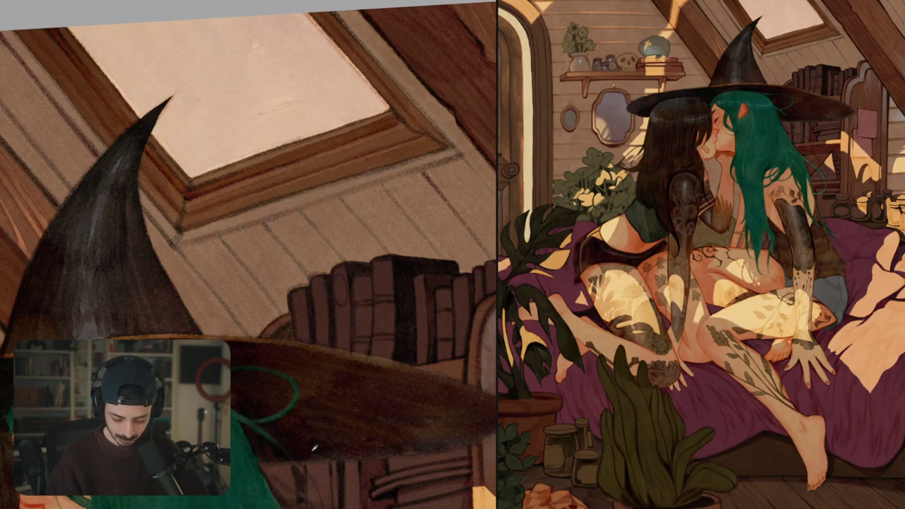
drag(243, 215, 296, 202)
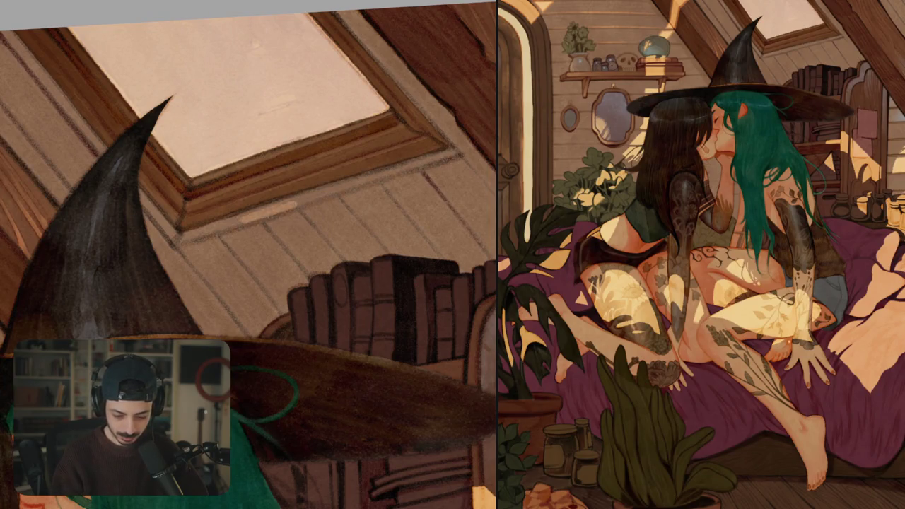
mouse_move(238, 223)
mouse_down()
mouse_move(181, 238)
mouse_move(344, 185)
mouse_up()
drag(291, 200, 432, 158)
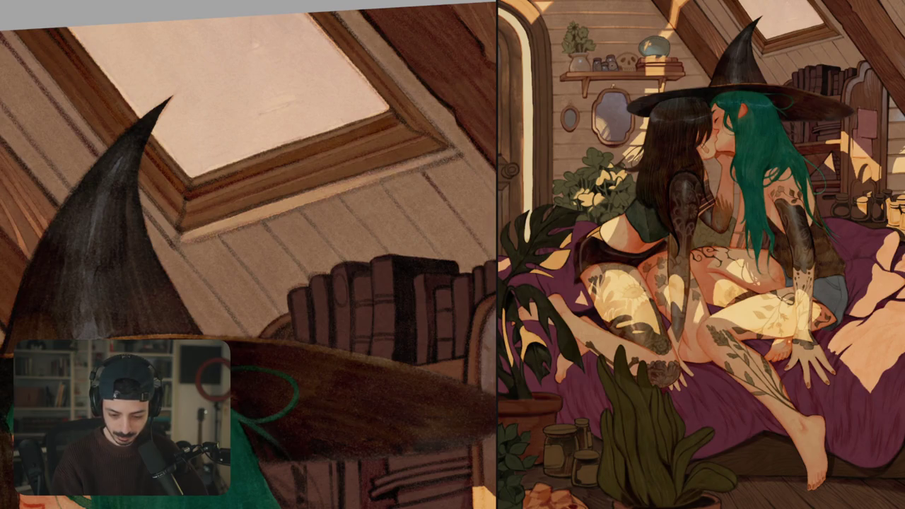
drag(289, 202, 215, 227)
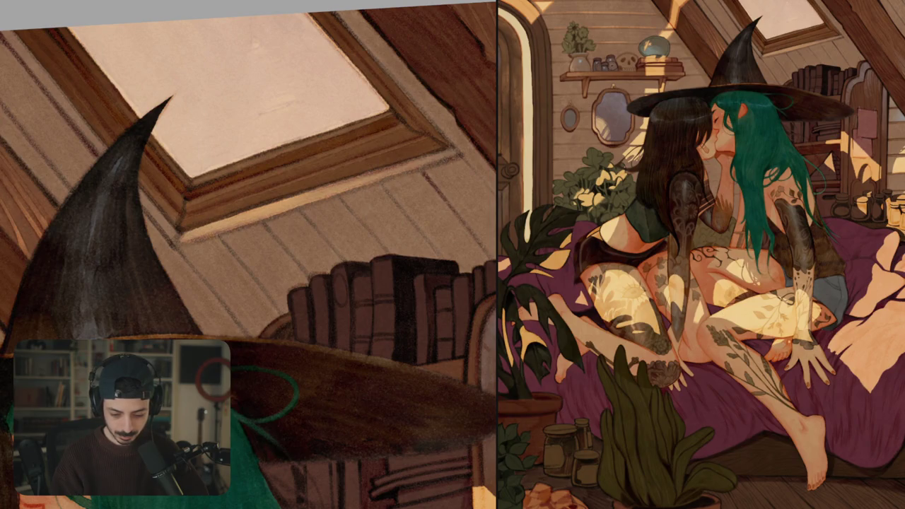
drag(337, 185, 359, 178)
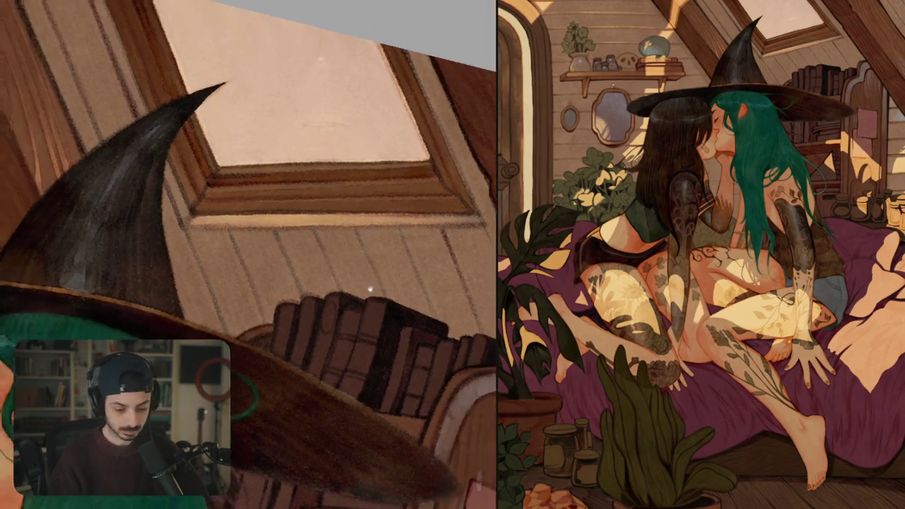
- Paint light wood-grain lines along the ceiling beam edge
drag(248, 255, 297, 212)
drag(198, 89, 225, 163)
drag(210, 131, 248, 226)
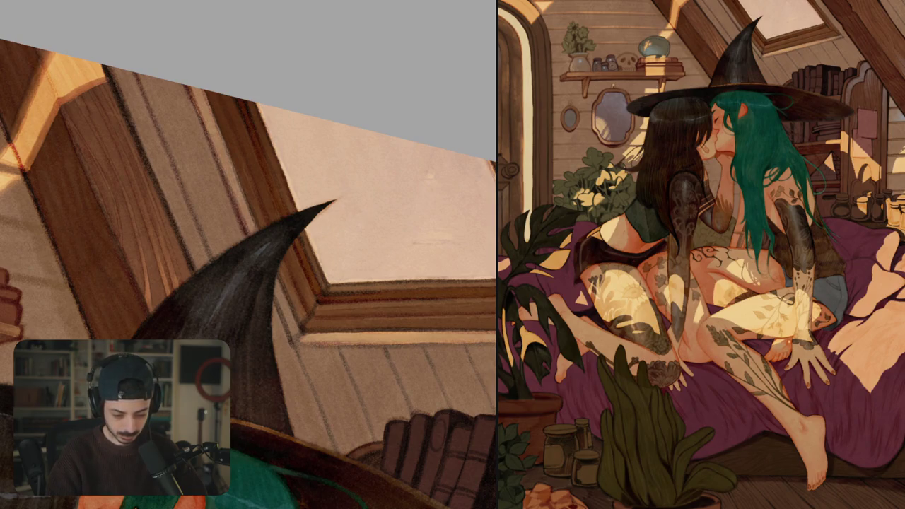
key(ctrl+minus)
key(ctrl+plus)
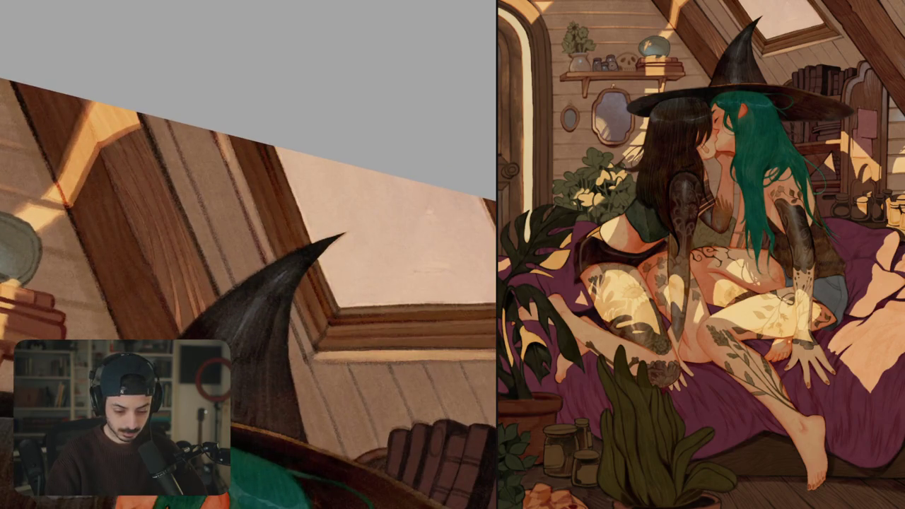
drag(223, 135, 253, 208)
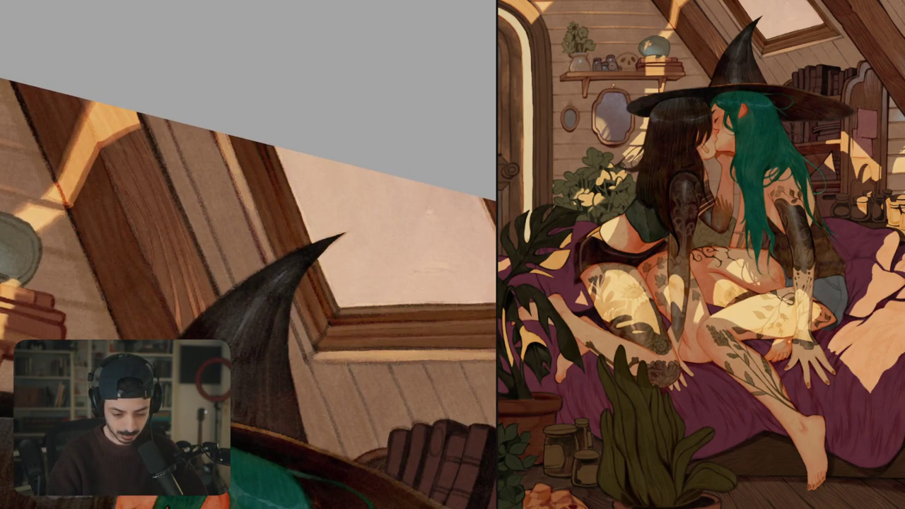
scroll(248, 293, down, 3)
scroll(247, 293, down, 2)
scroll(248, 293, down, 1)
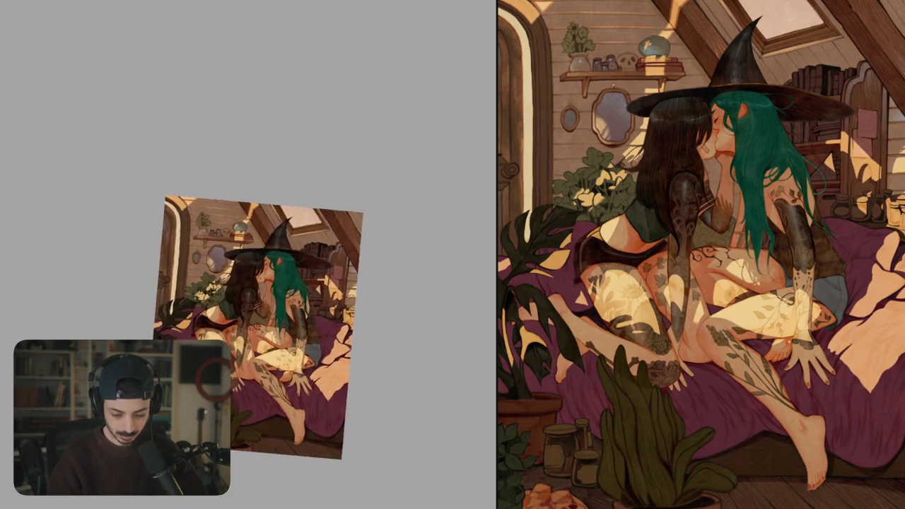
- Add light vertical grain lines on the wooden wall near the hat
drag(318, 212, 319, 222)
scroll(320, 222, up, 5)
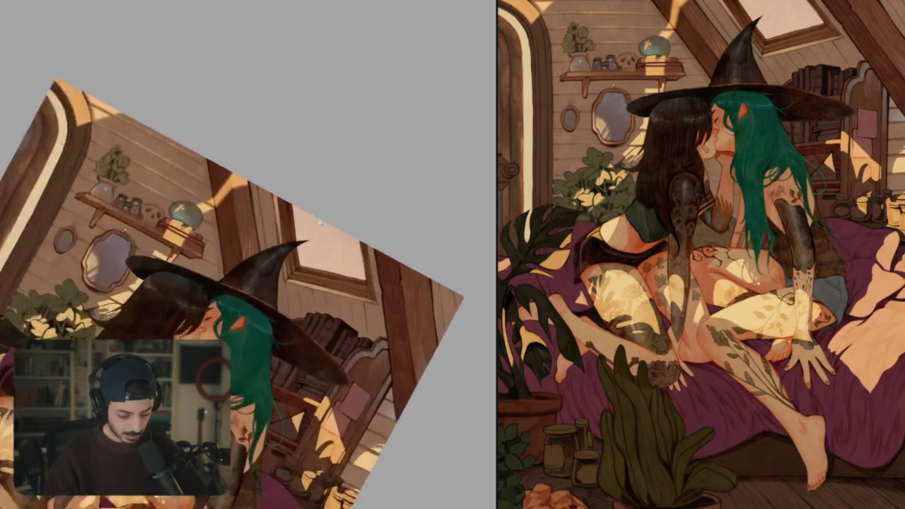
scroll(320, 222, up, 2)
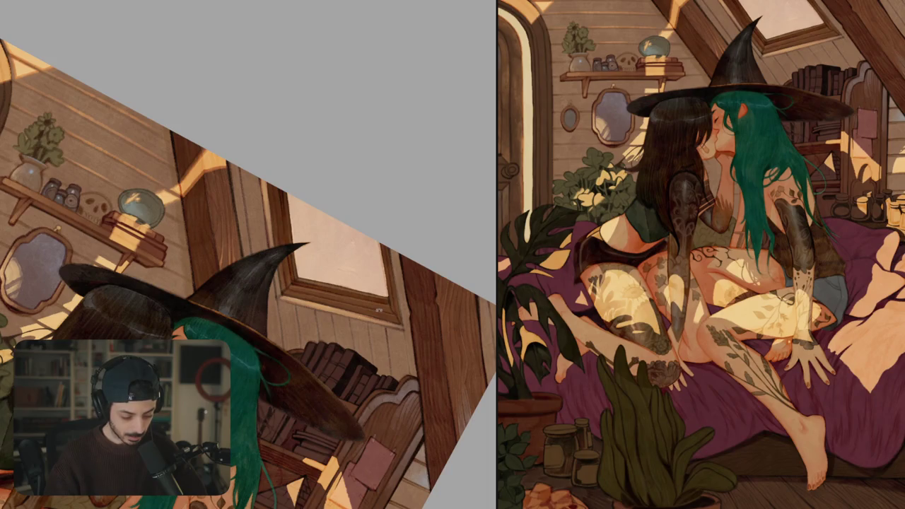
drag(380, 307, 297, 290)
scroll(283, 286, up, 2)
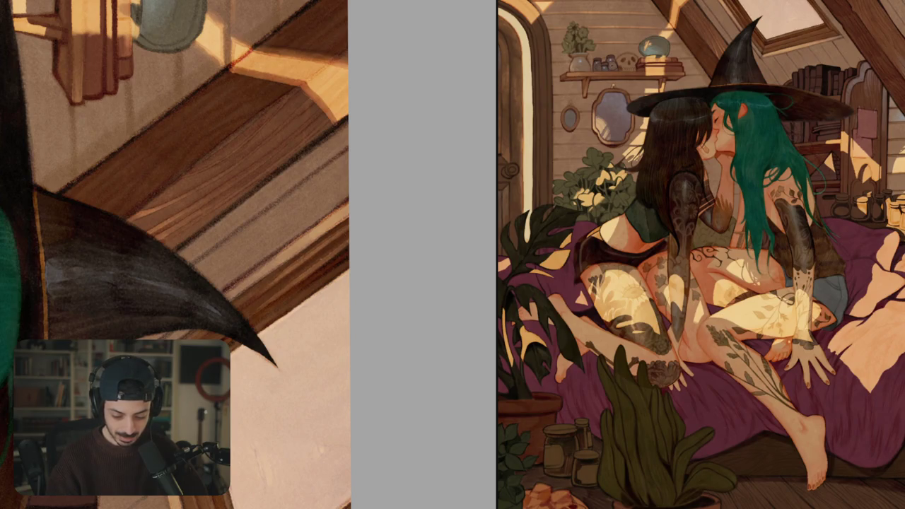
drag(176, 254, 212, 177)
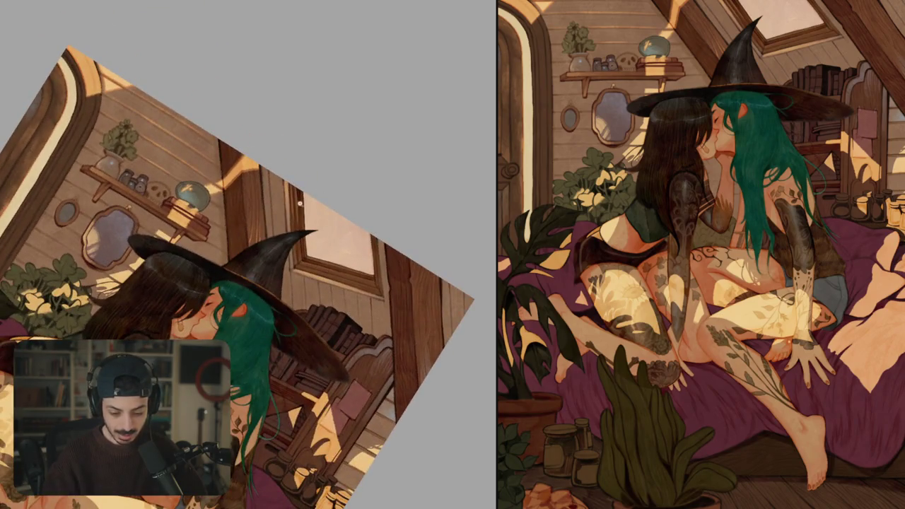
scroll(247, 255, up, 5)
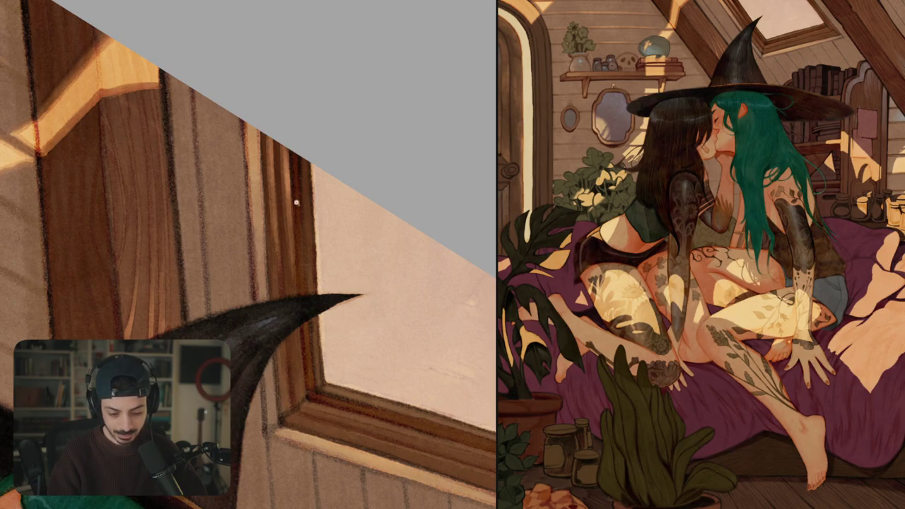
scroll(296, 202, down, 5)
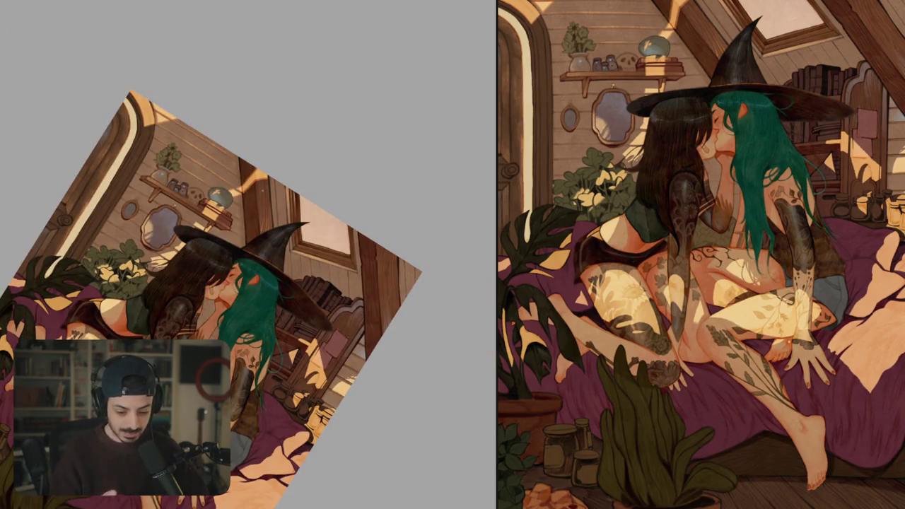
scroll(290, 223, up, 5)
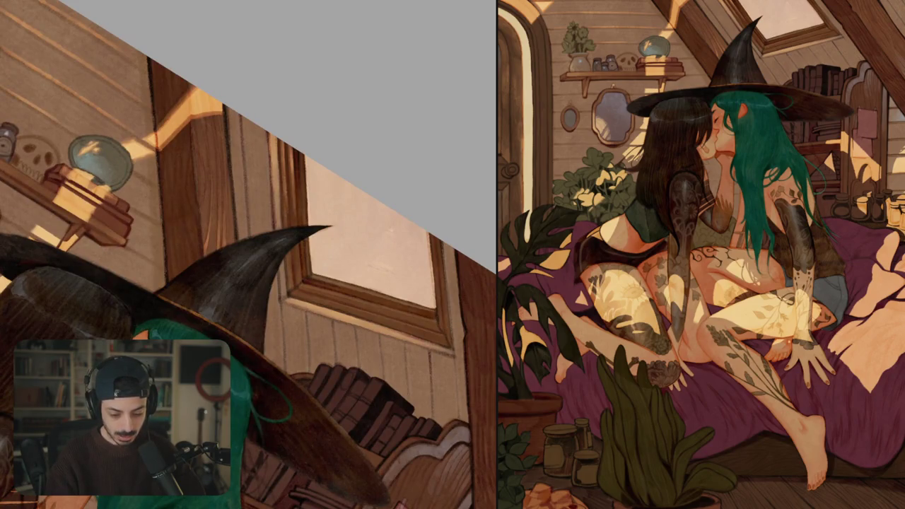
scroll(290, 181, down, 3)
drag(290, 181, 283, 212)
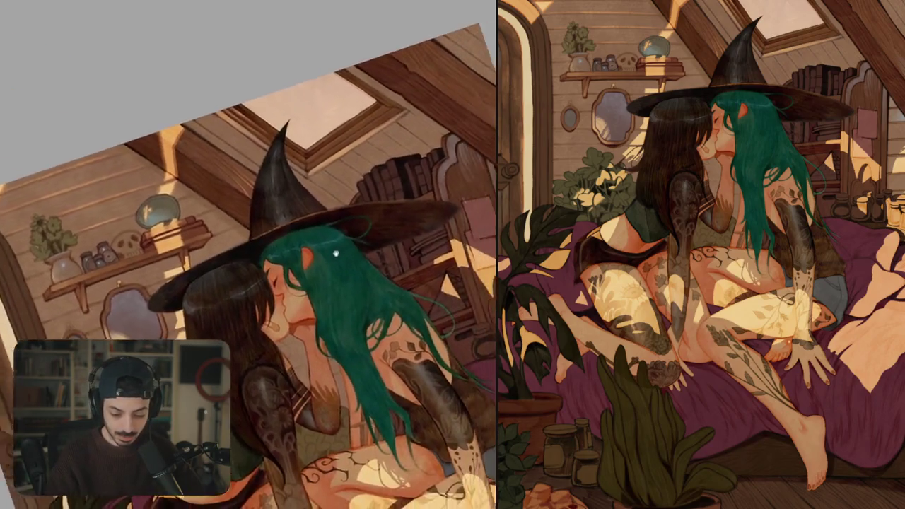
scroll(248, 254, down, 2)
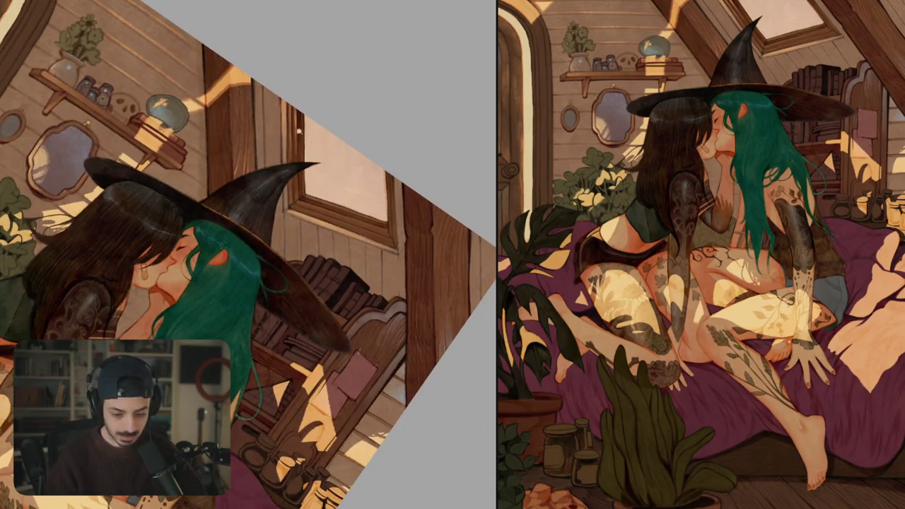
scroll(248, 254, up, 5)
drag(256, 75, 258, 171)
drag(257, 135, 262, 235)
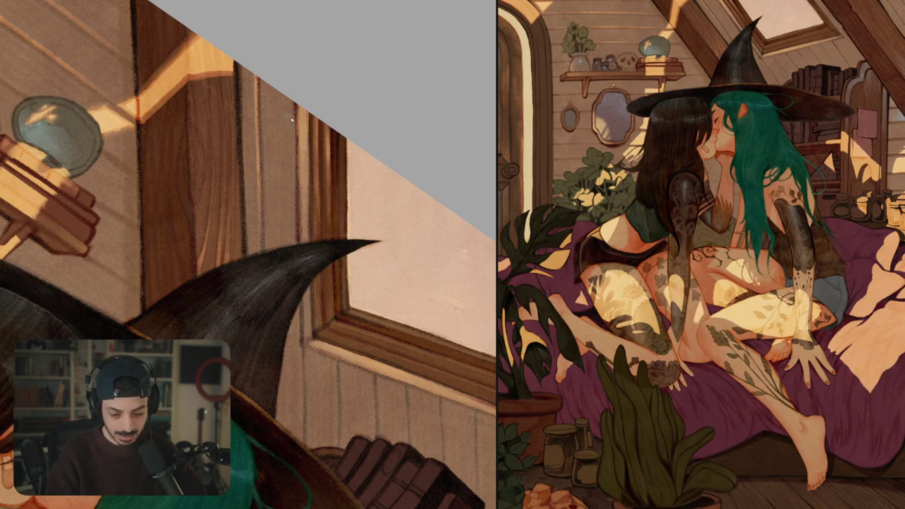
- Add light vertical strokes along the wooden window frame beside the hat
mouse_move(295, 117)
mouse_down()
mouse_move(297, 178)
mouse_move(294, 139)
mouse_move(297, 170)
mouse_up()
drag(294, 136, 295, 186)
key(ctrl+0)
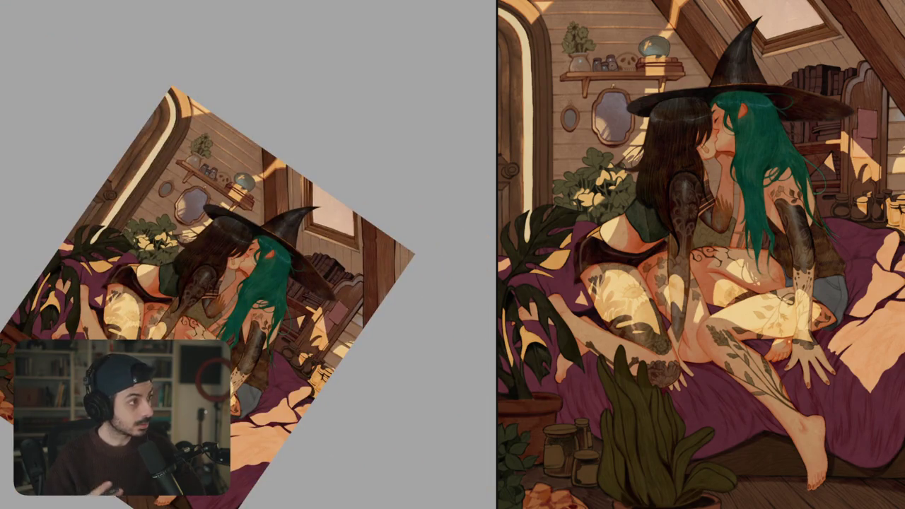
key(ctrl+1)
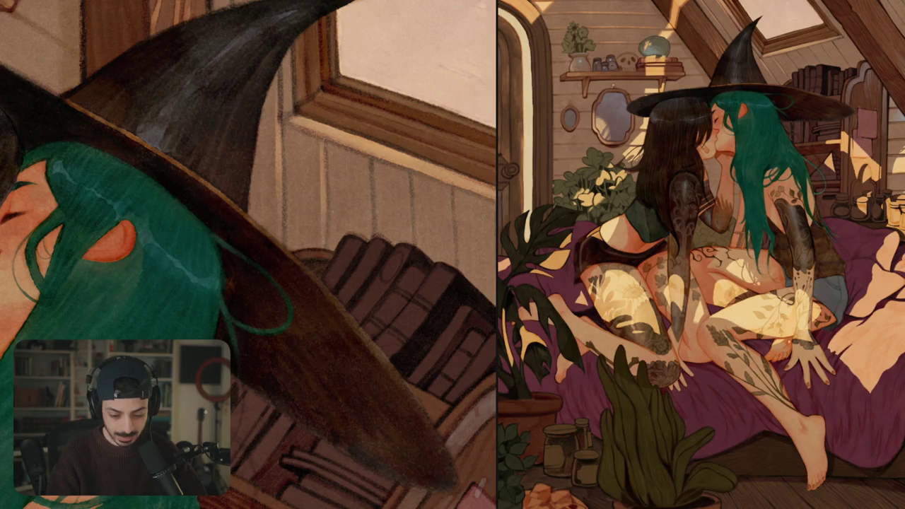
- Paint a thin bright highlight line on the wall beside the beam by the window
scroll(368, 180, down, 2)
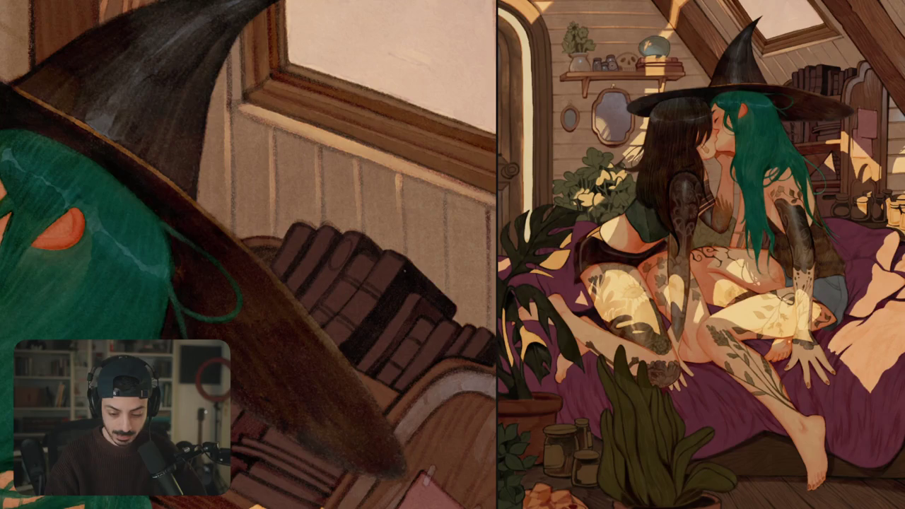
drag(448, 280, 243, 252)
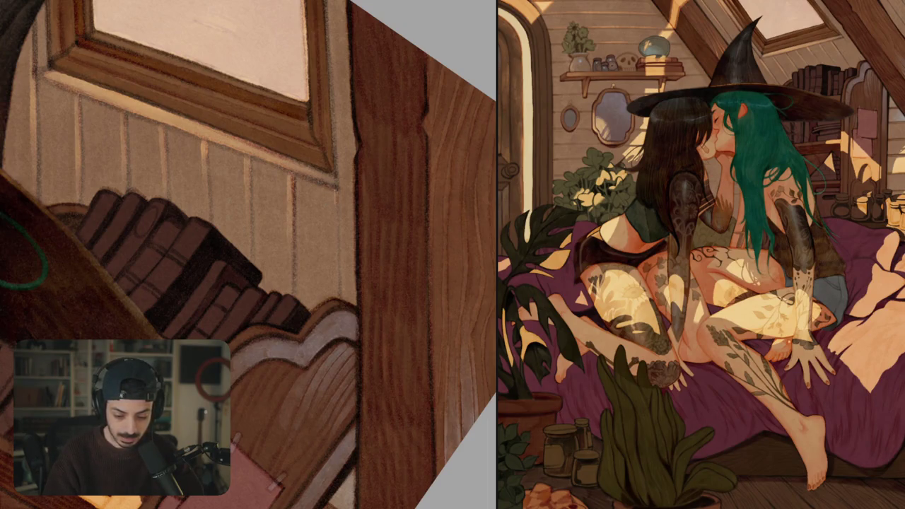
drag(335, 204, 336, 225)
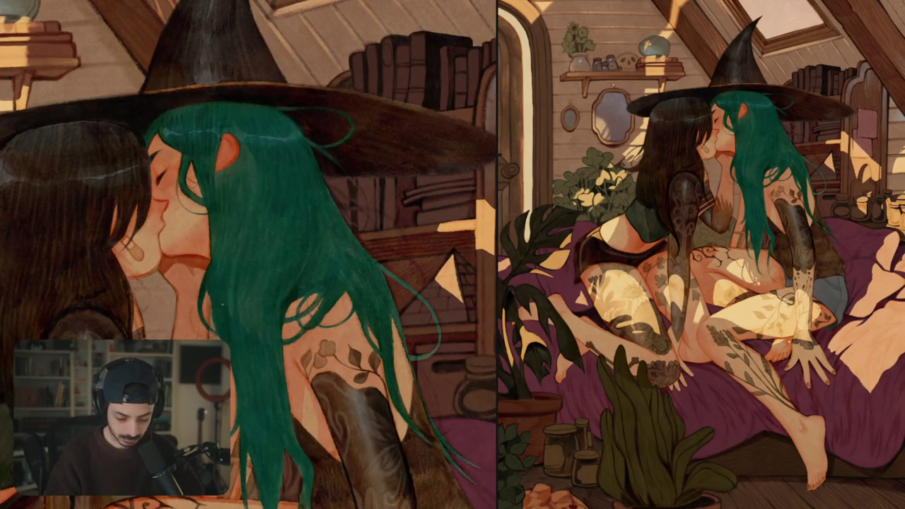
- Glaze a lighter teal sheen across the green hair, then add a few darker touches
mouse_move(232, 290)
mouse_down()
mouse_move(231, 327)
mouse_move(263, 327)
mouse_up()
drag(260, 277, 279, 331)
drag(288, 277, 274, 325)
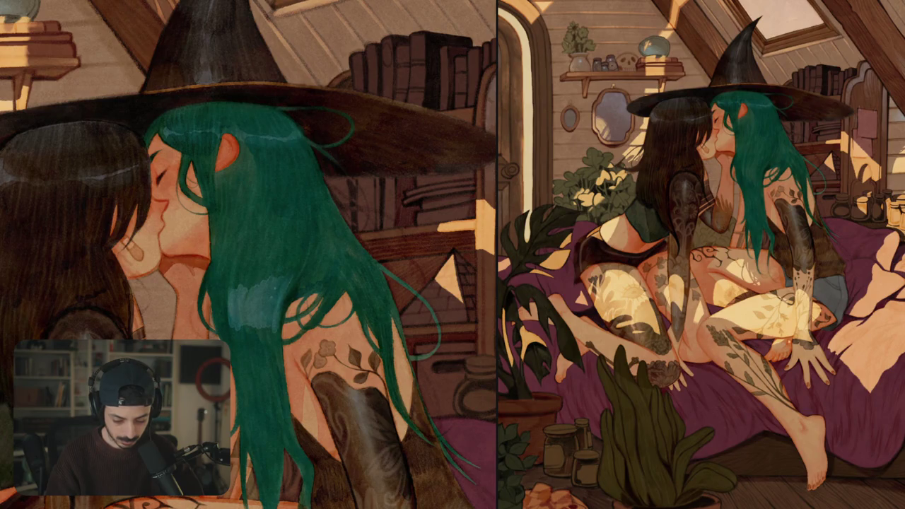
mouse_move(268, 292)
mouse_down()
mouse_move(274, 315)
mouse_move(246, 315)
mouse_move(272, 322)
mouse_up()
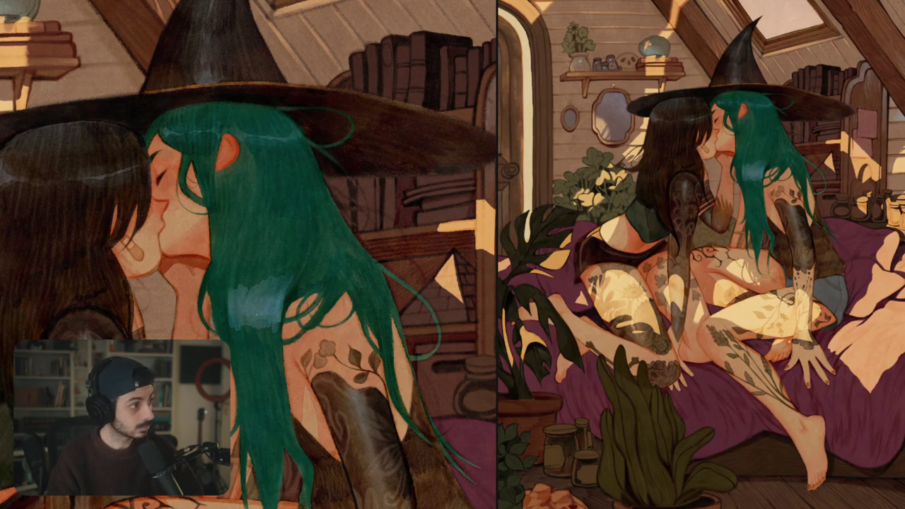
drag(268, 267, 230, 304)
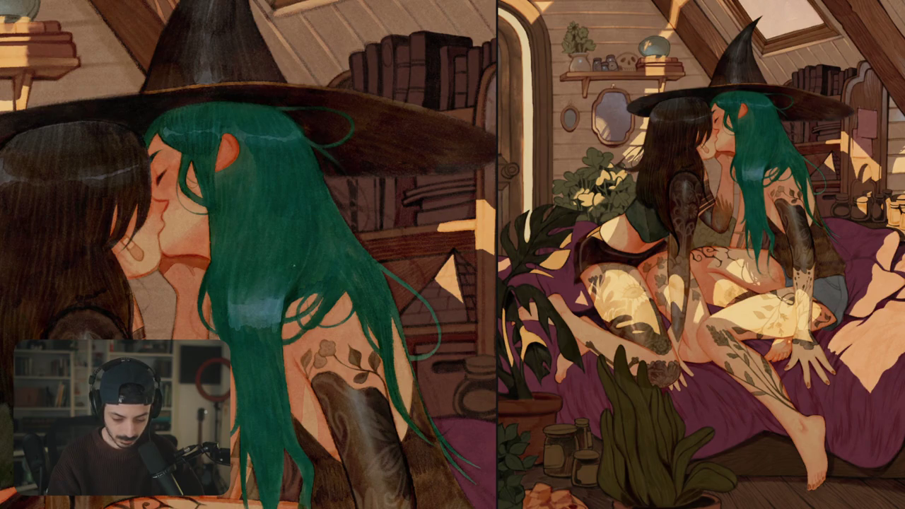
drag(276, 299, 258, 310)
scroll(249, 255, down, 3)
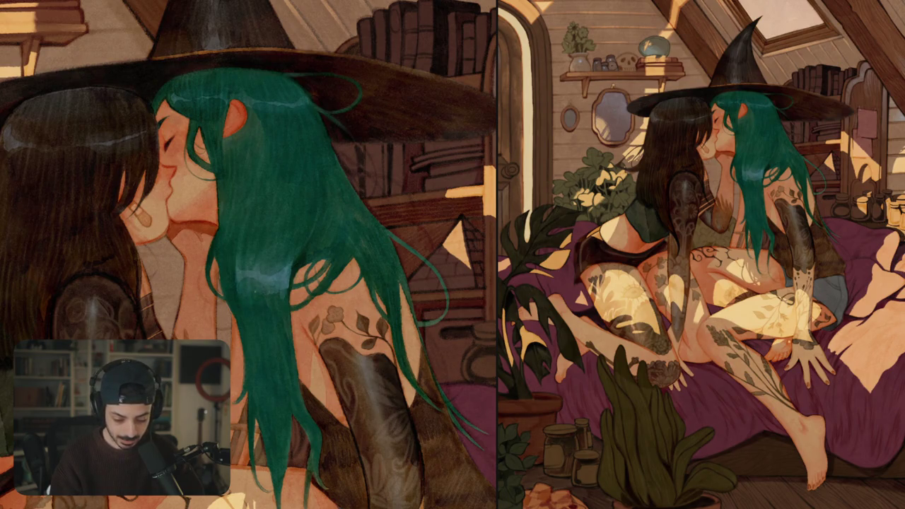
mouse_move(262, 293)
mouse_down()
mouse_move(285, 279)
mouse_move(259, 275)
mouse_up()
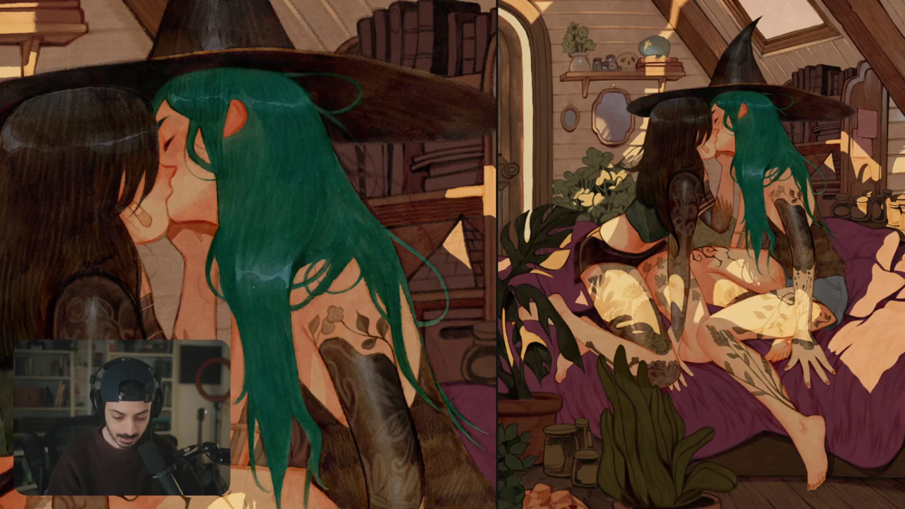
key(ctrl+0)
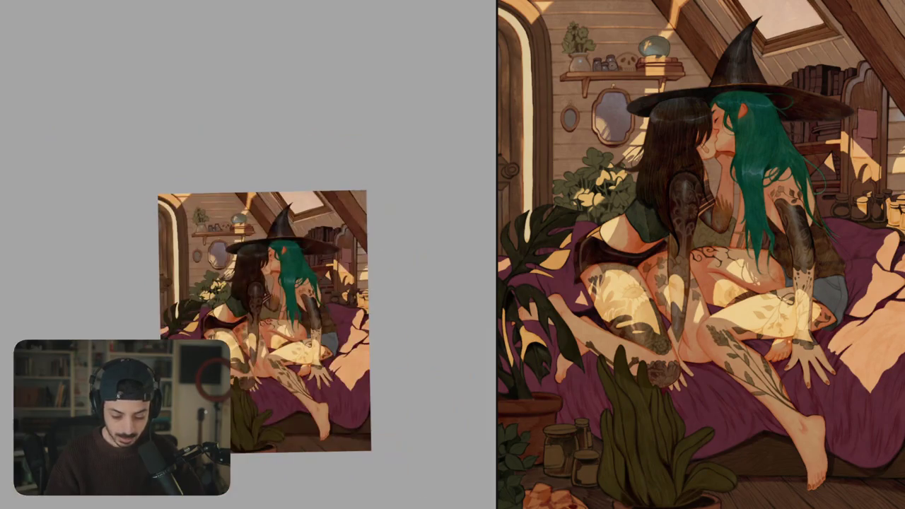
- Paint and reshape a light teal vertical streak in the hair beside the faces
click(289, 284)
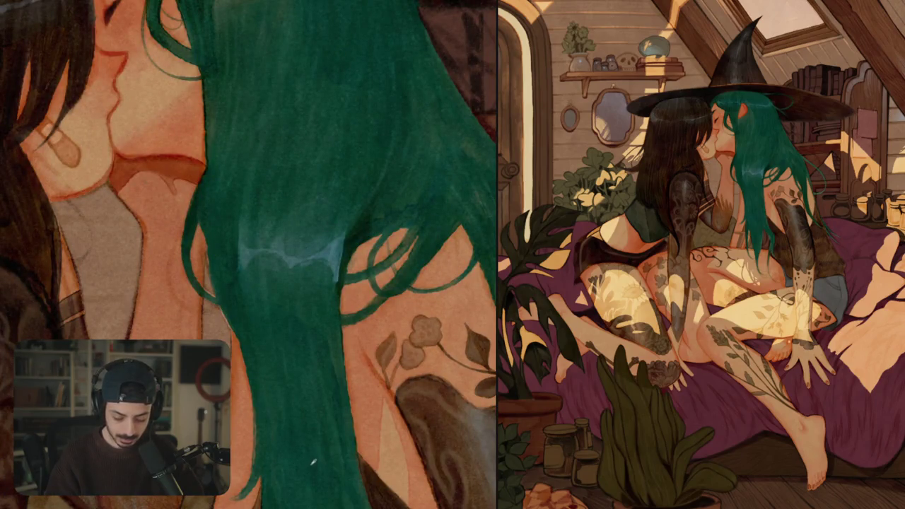
drag(241, 226, 274, 258)
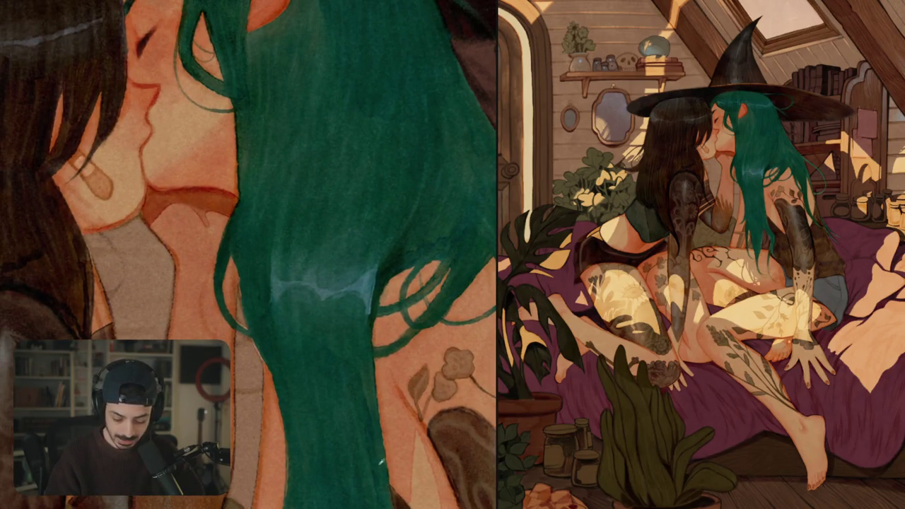
drag(263, 242, 262, 304)
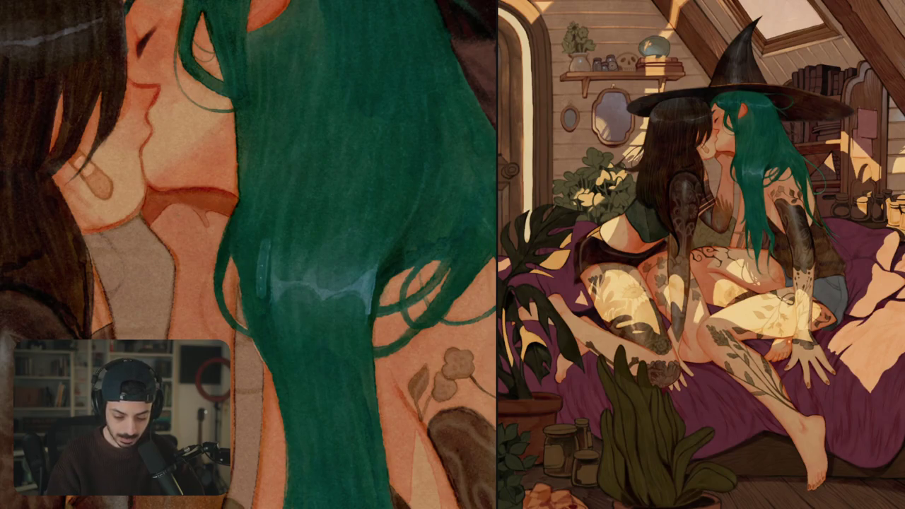
mouse_move(256, 241)
mouse_down()
mouse_move(249, 298)
mouse_move(244, 284)
mouse_up()
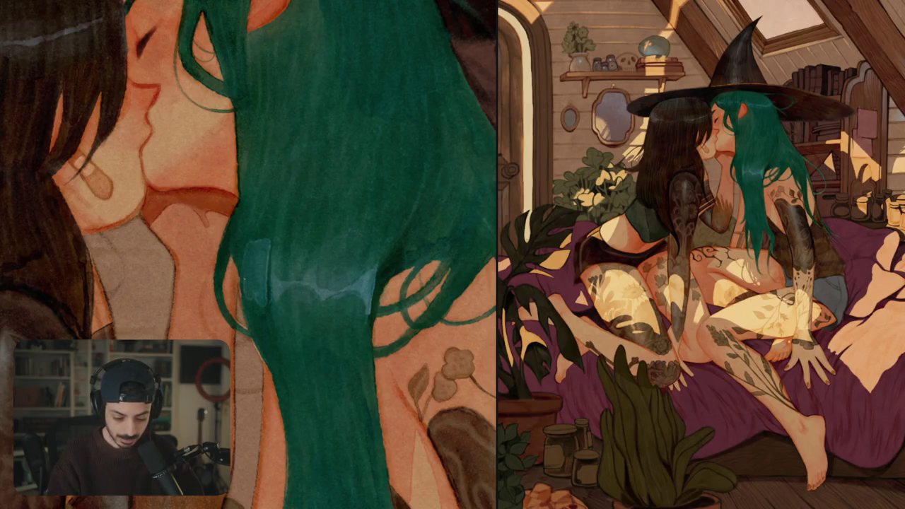
drag(254, 249, 263, 290)
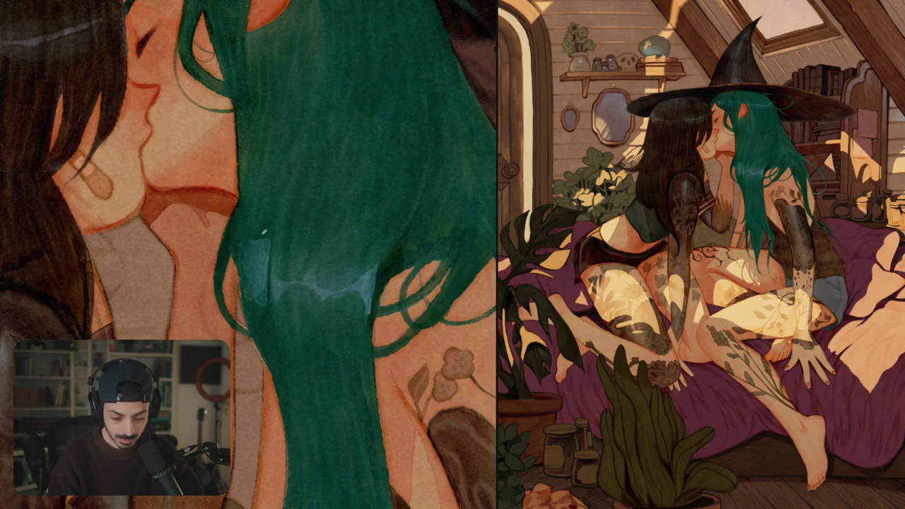
drag(264, 231, 252, 304)
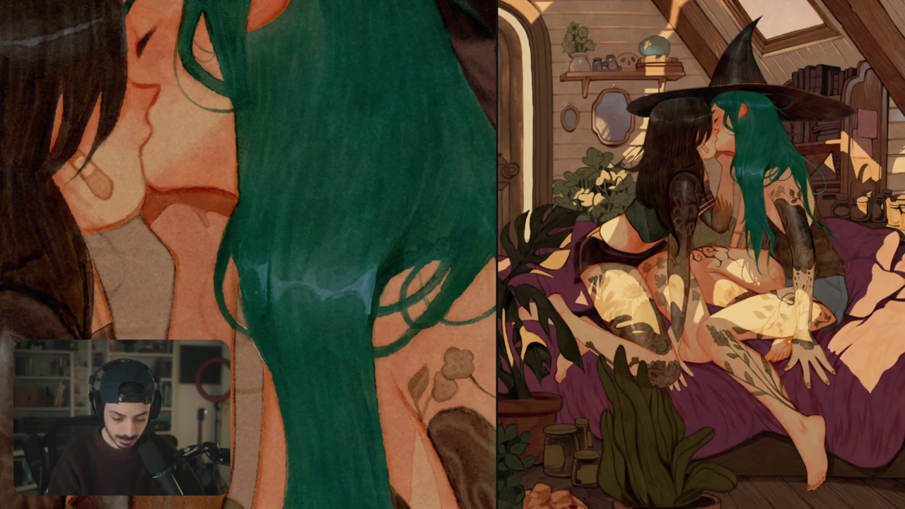
drag(261, 268, 266, 301)
scroll(254, 283, down, 5)
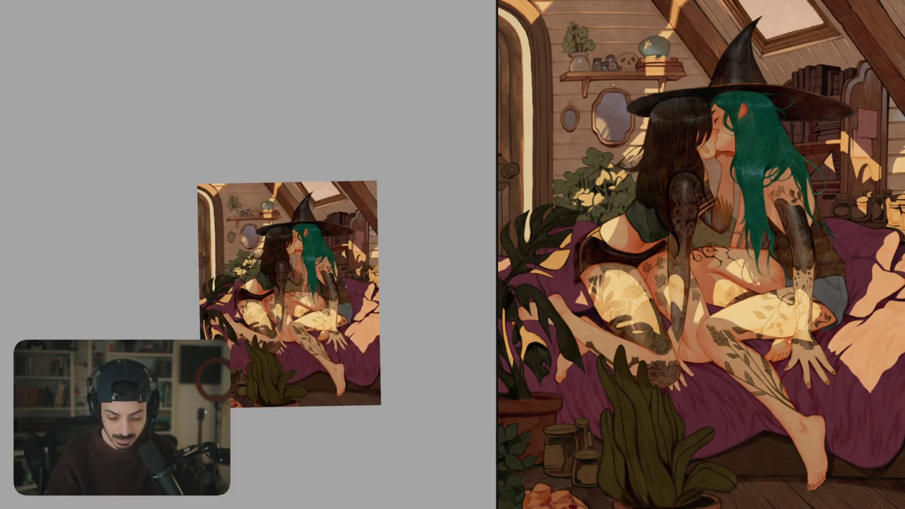
scroll(289, 241, up, 5)
scroll(212, 177, up, 3)
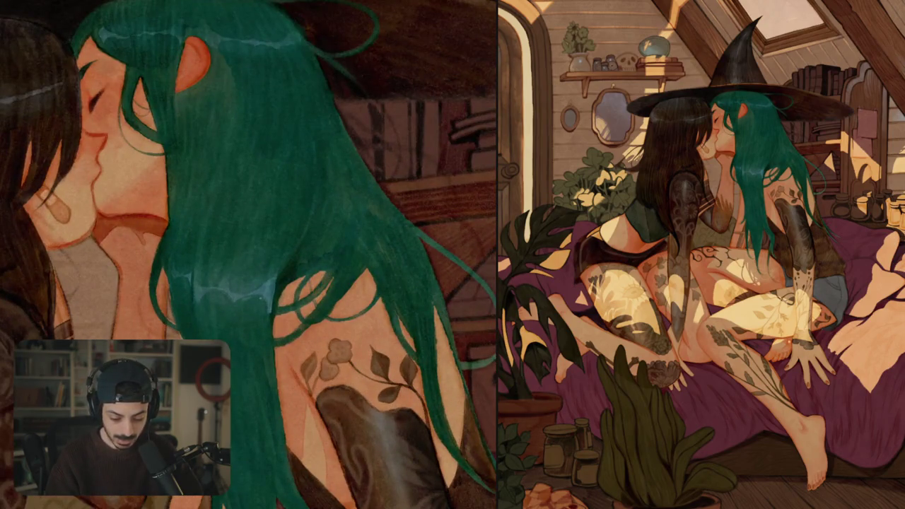
scroll(247, 254, down, 5)
scroll(212, 304, up, 2)
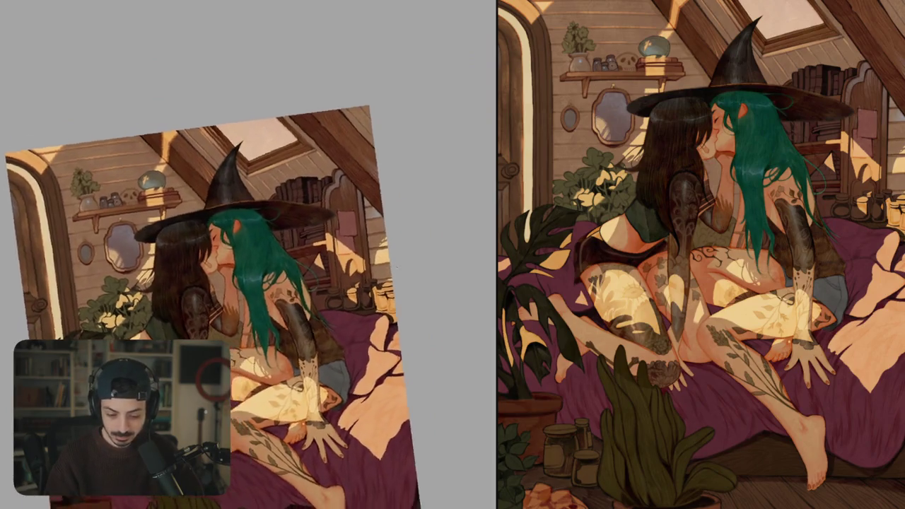
scroll(283, 212, up, 5)
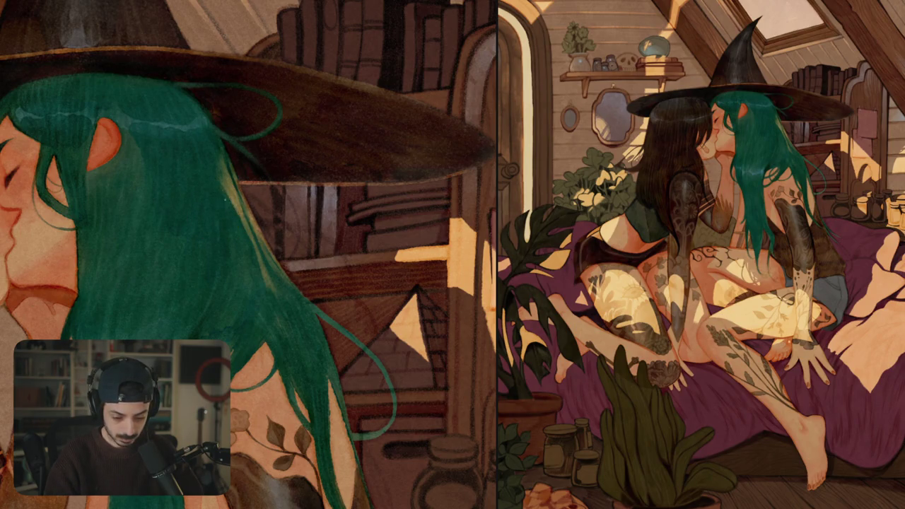
scroll(234, 212, down, 5)
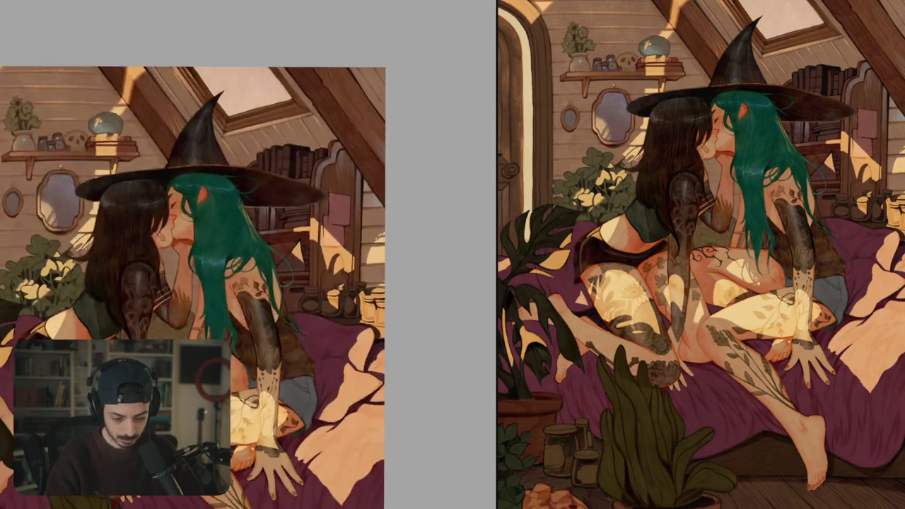
- Rotate the view to the witches' shoulders and add small dark strokes to the green hair
scroll(233, 283, down, 3)
drag(273, 268, 350, 323)
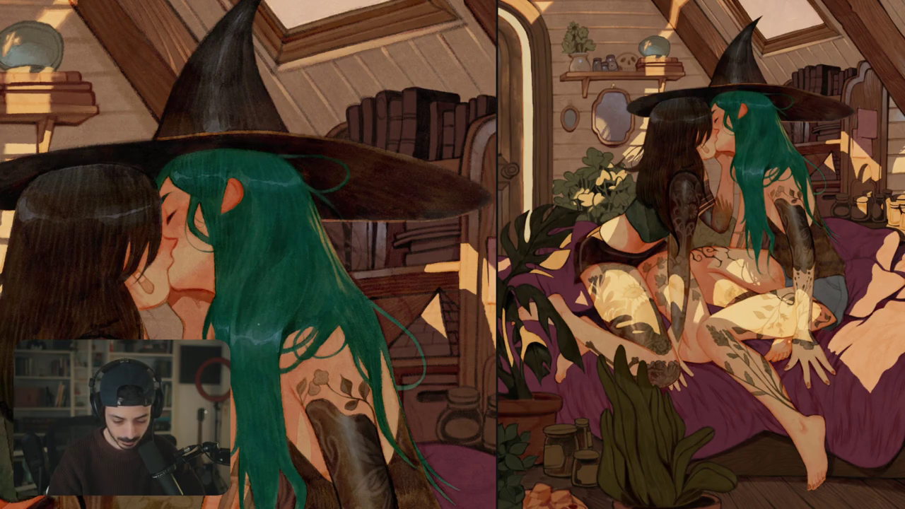
key(ctrl+0)
scroll(292, 280, up, 3)
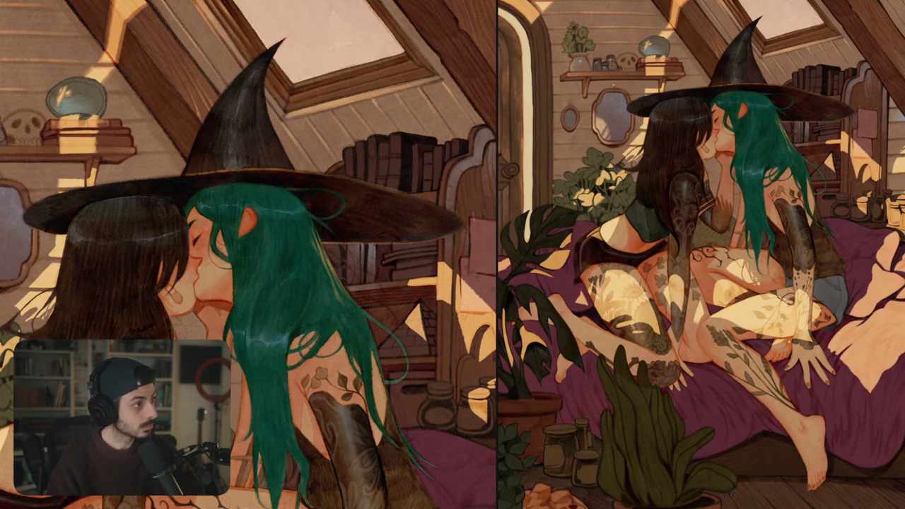
drag(320, 300, 343, 169)
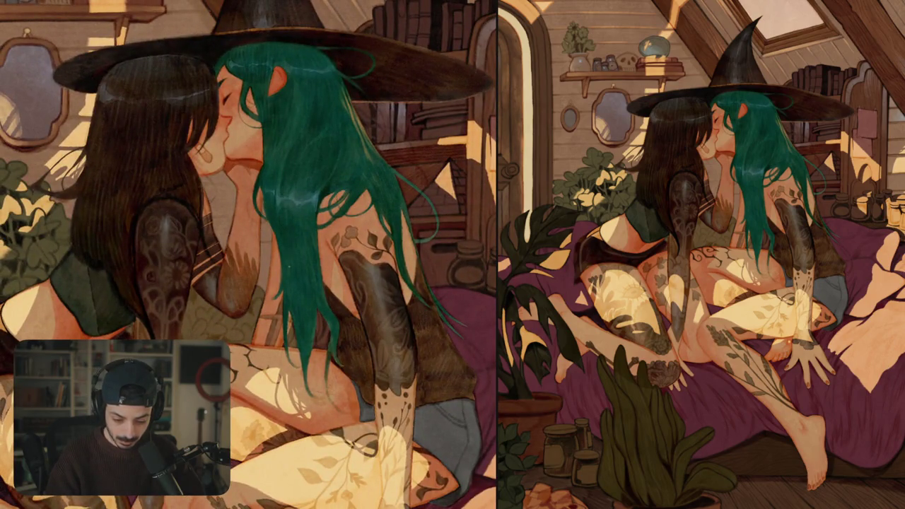
drag(295, 265, 313, 245)
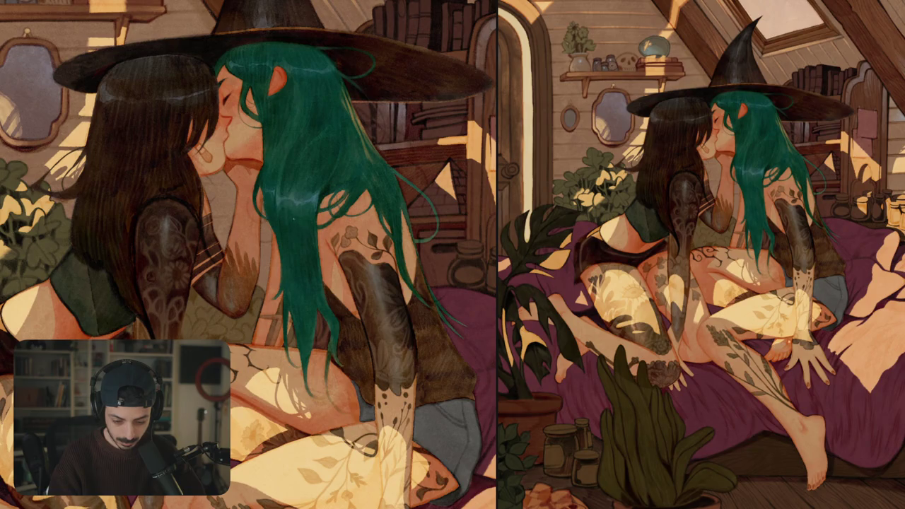
scroll(322, 237, down, 5)
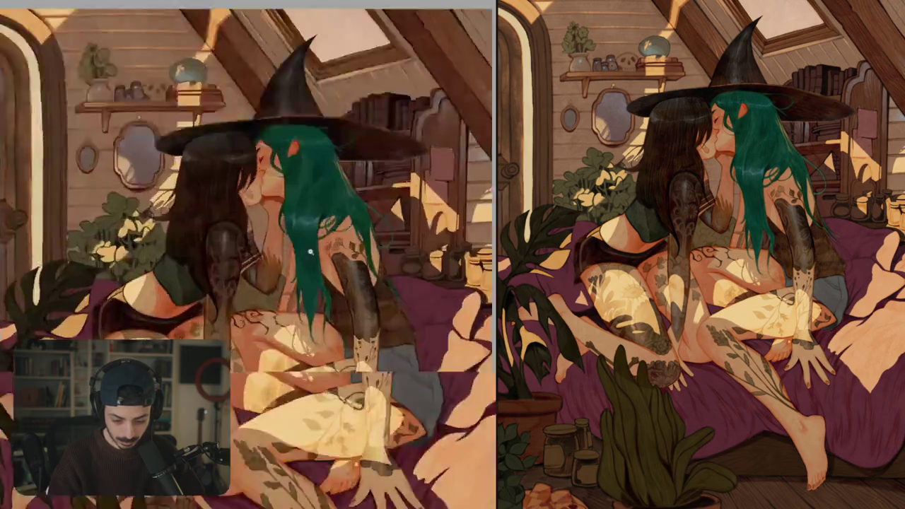
scroll(327, 239, up, 5)
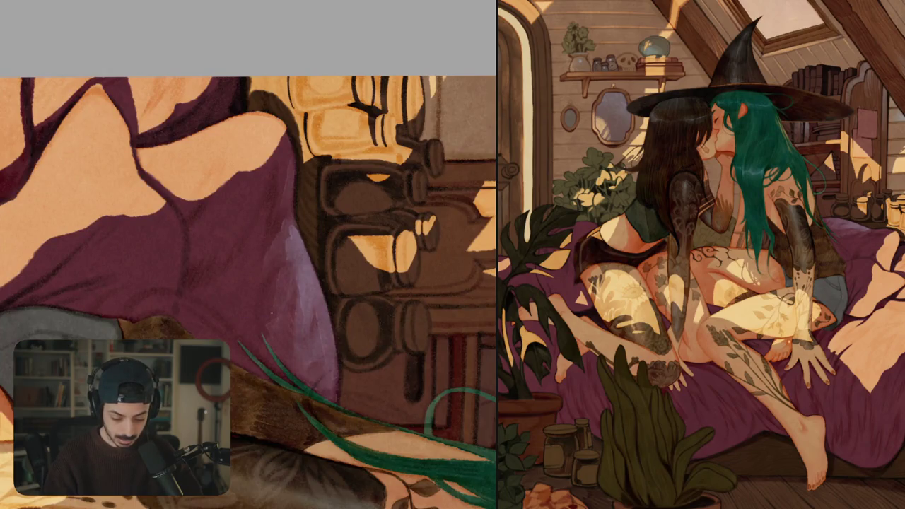
- Darken the lavender highlight edge on the purple cloth with six short dark strokes
mouse_move(290, 231)
mouse_down()
mouse_move(303, 322)
mouse_move(305, 249)
mouse_up()
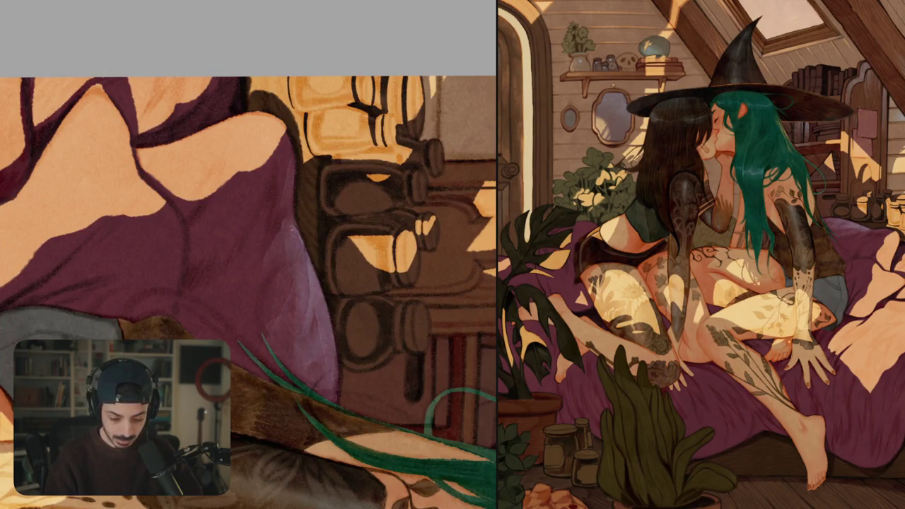
drag(308, 290, 308, 306)
drag(290, 227, 292, 234)
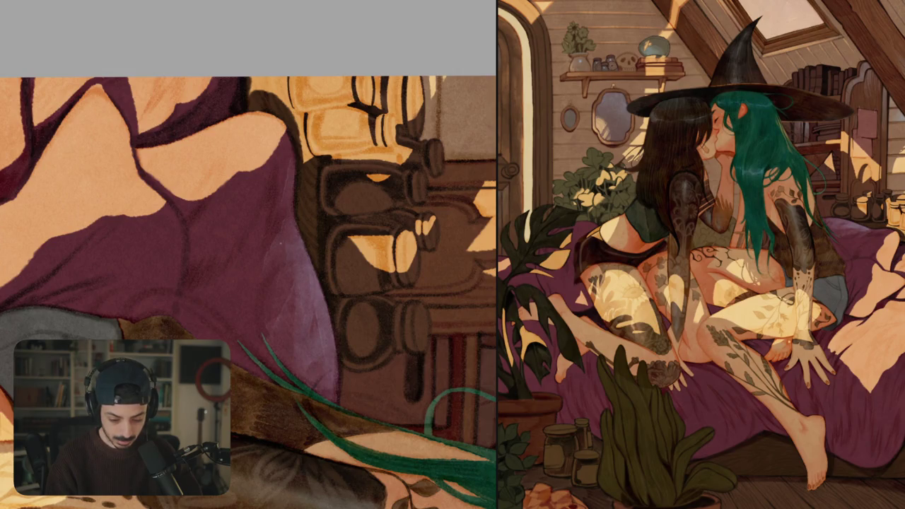
mouse_move(306, 315)
mouse_down()
mouse_move(307, 325)
mouse_move(310, 297)
mouse_up()
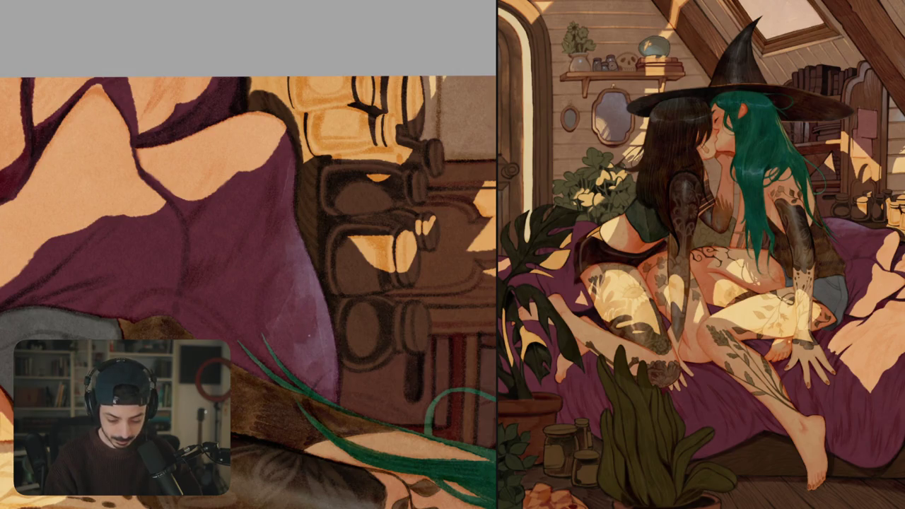
drag(318, 353, 314, 293)
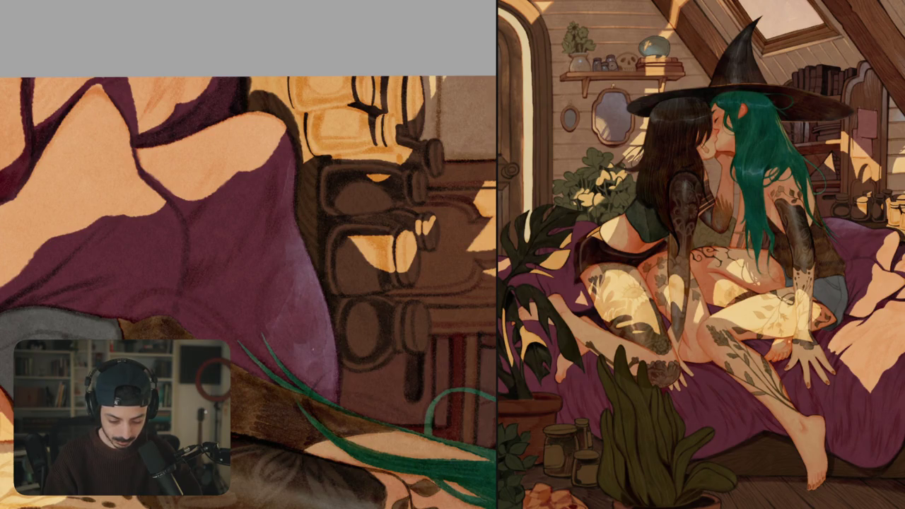
drag(309, 361, 308, 370)
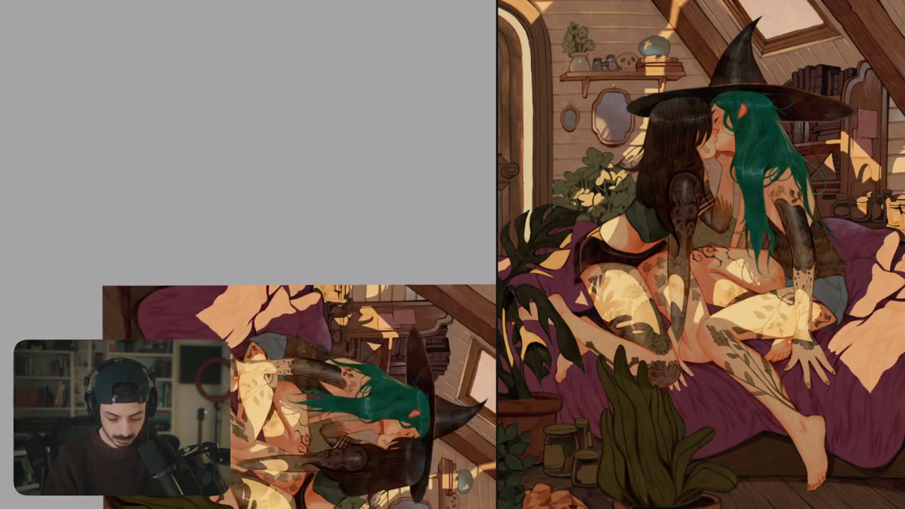
- Rotate the canvas and paint a diagonal purple blanket stroke, darkening its lower end
drag(247, 283, 318, 212)
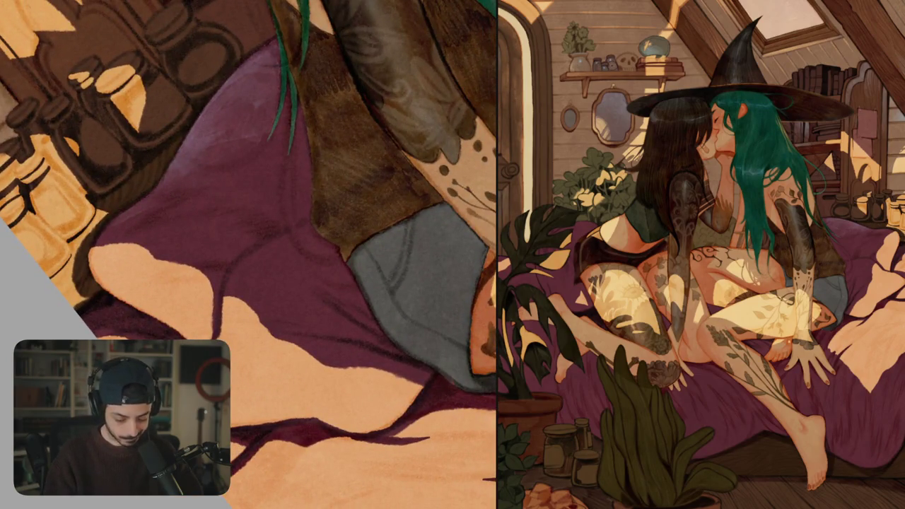
mouse_move(234, 280)
mouse_down()
mouse_move(264, 248)
mouse_move(309, 225)
mouse_move(290, 244)
mouse_up()
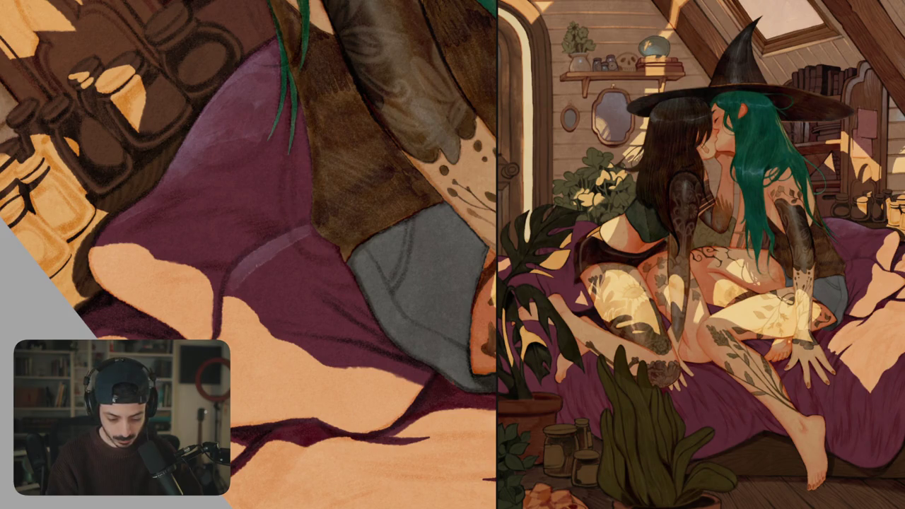
mouse_move(242, 287)
mouse_down()
mouse_move(308, 236)
mouse_move(325, 235)
mouse_move(316, 244)
mouse_up()
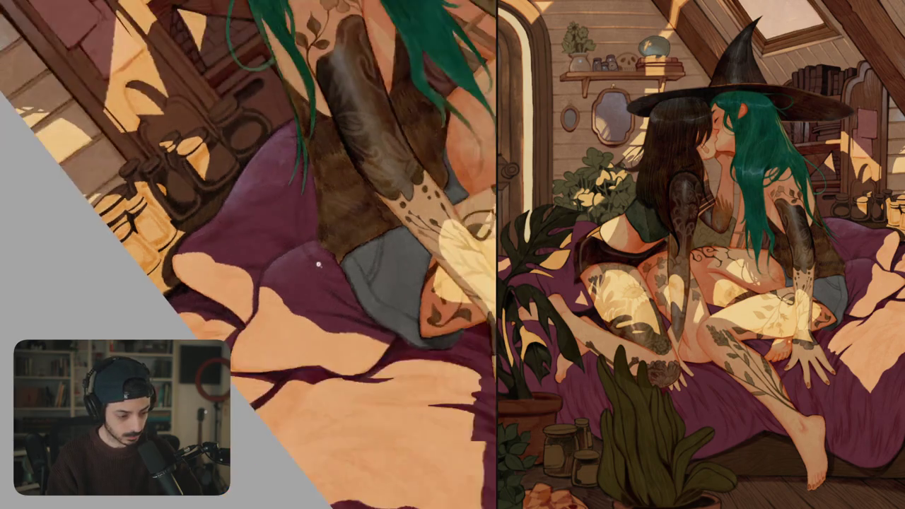
- Shade the brown boot with dark brown strokes along its edge
mouse_move(292, 277)
mouse_down()
mouse_move(316, 268)
mouse_move(294, 283)
mouse_up()
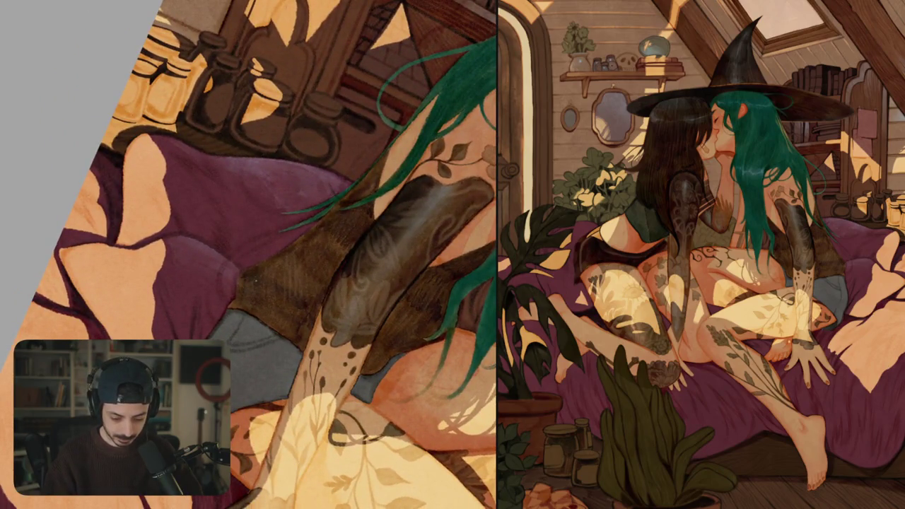
mouse_move(248, 282)
mouse_down()
mouse_move(240, 296)
mouse_move(317, 225)
mouse_up()
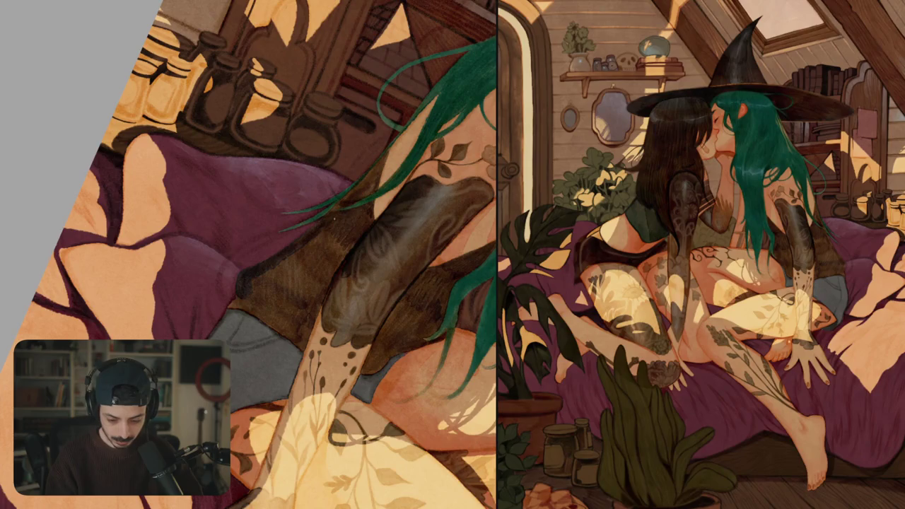
mouse_move(357, 232)
mouse_down()
mouse_move(331, 271)
mouse_move(318, 274)
mouse_up()
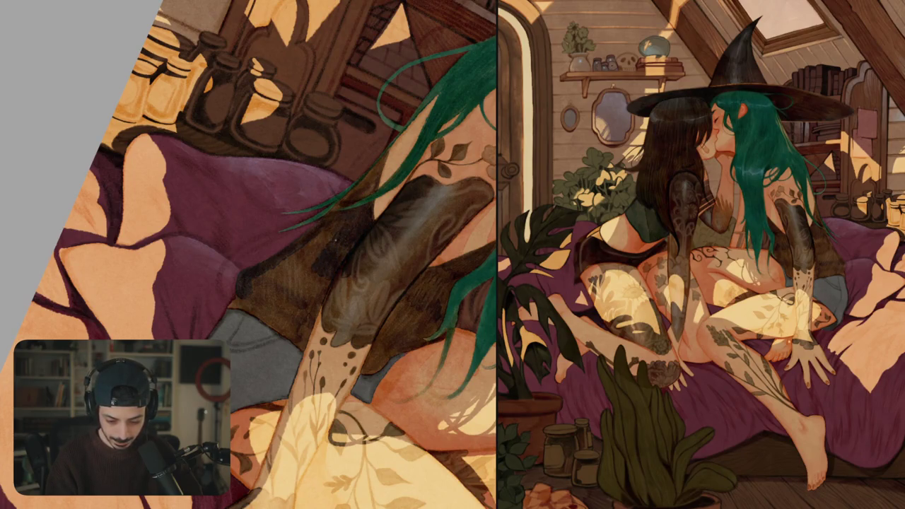
mouse_move(329, 232)
mouse_down()
mouse_move(300, 267)
mouse_move(267, 277)
mouse_move(286, 288)
mouse_move(302, 267)
mouse_up()
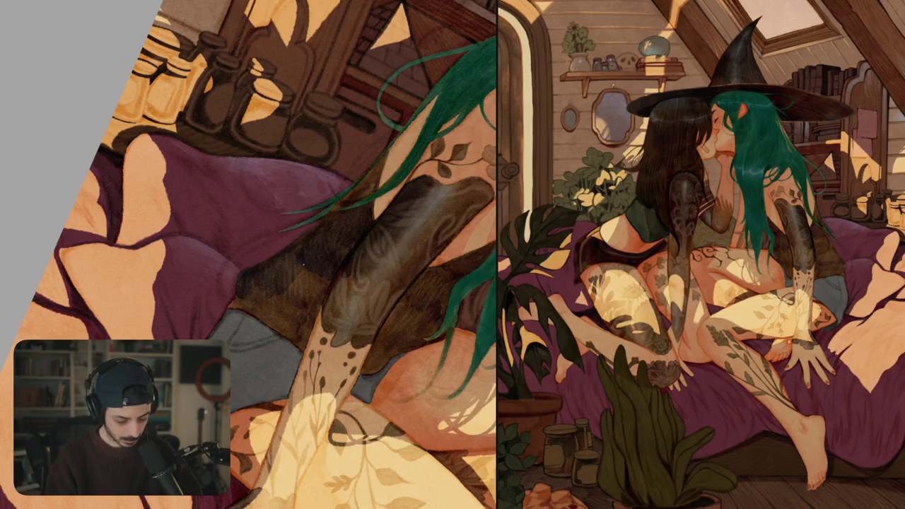
drag(282, 297, 319, 277)
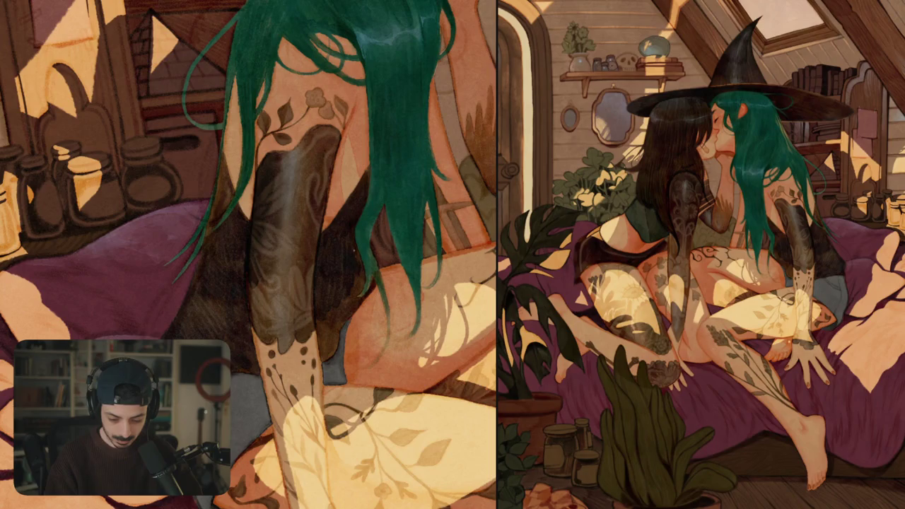
- Add small dark marks along the thigh's shadow edge, then fit the canvas to screen
mouse_move(354, 291)
mouse_down()
mouse_move(332, 319)
mouse_move(346, 311)
mouse_move(332, 354)
mouse_move(319, 358)
mouse_up()
drag(330, 320, 327, 345)
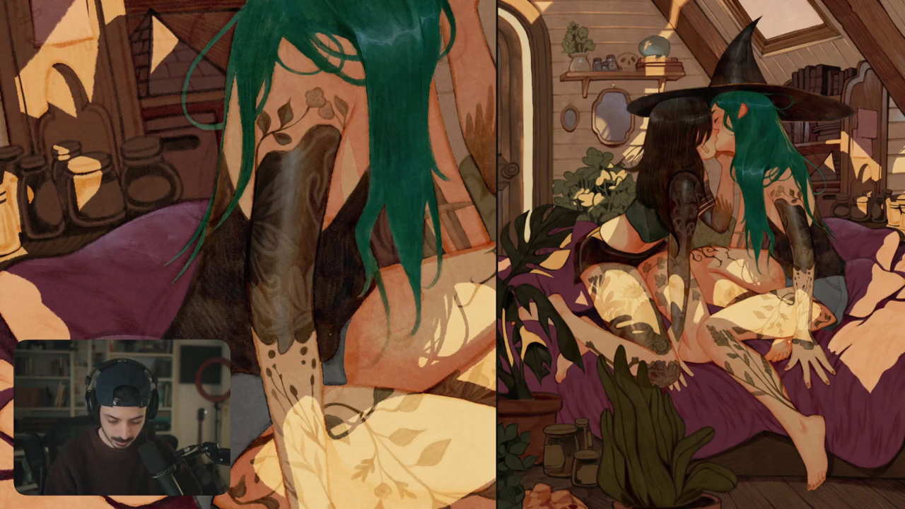
key(ctrl+0)
key(Escape)
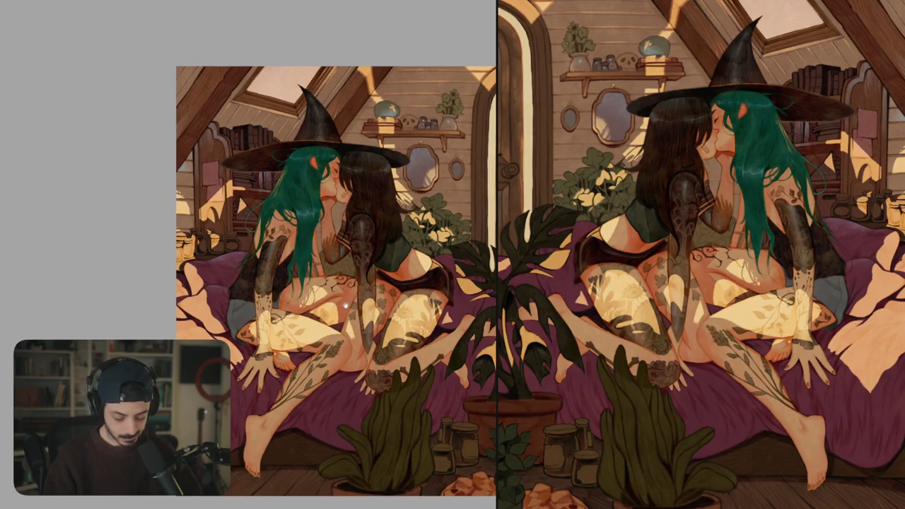
- Zoom in, fit the whole painting to screen, then zoom back in for close-up work
scroll(301, 264, up, 3)
scroll(301, 264, up, 3)
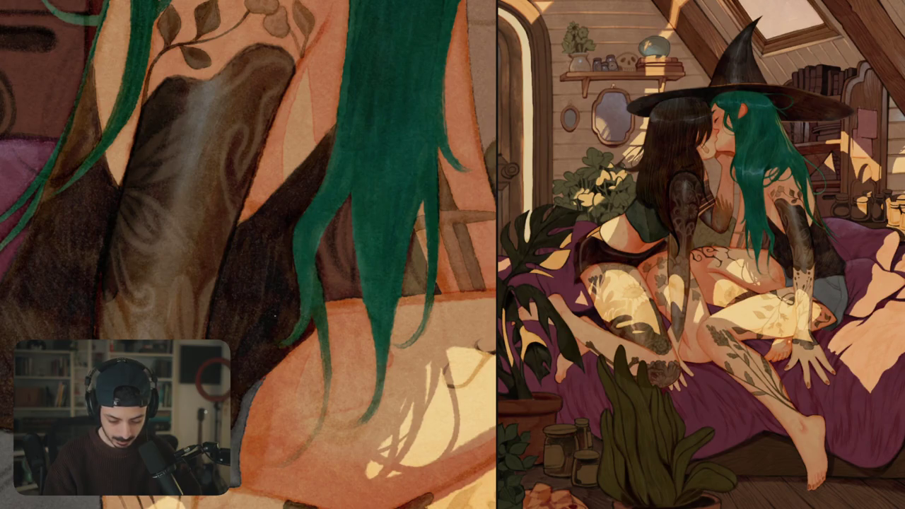
key(ctrl+0)
key(ctrl+1)
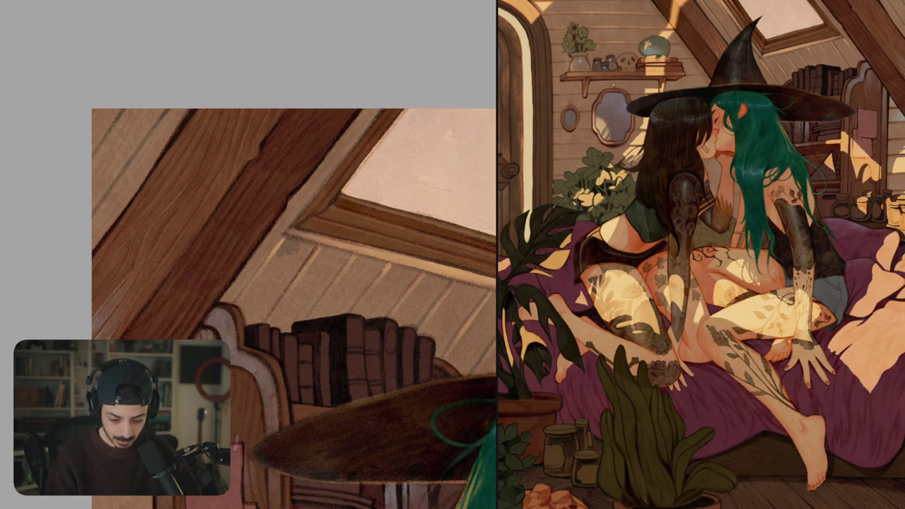
- Paint eight short dark grain strokes across the ceiling planks beside the skylight, then zoom out
click(297, 250)
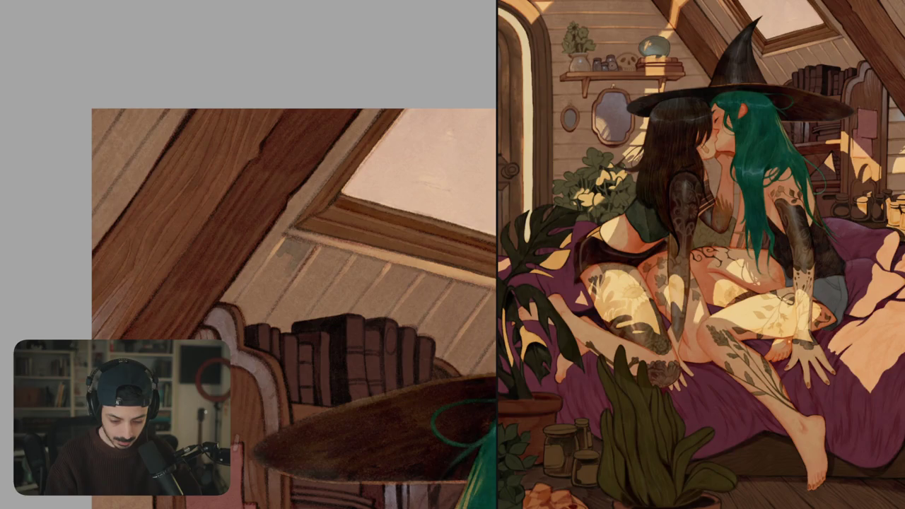
mouse_move(263, 273)
mouse_down()
mouse_move(256, 285)
mouse_move(264, 305)
mouse_move(244, 311)
mouse_up()
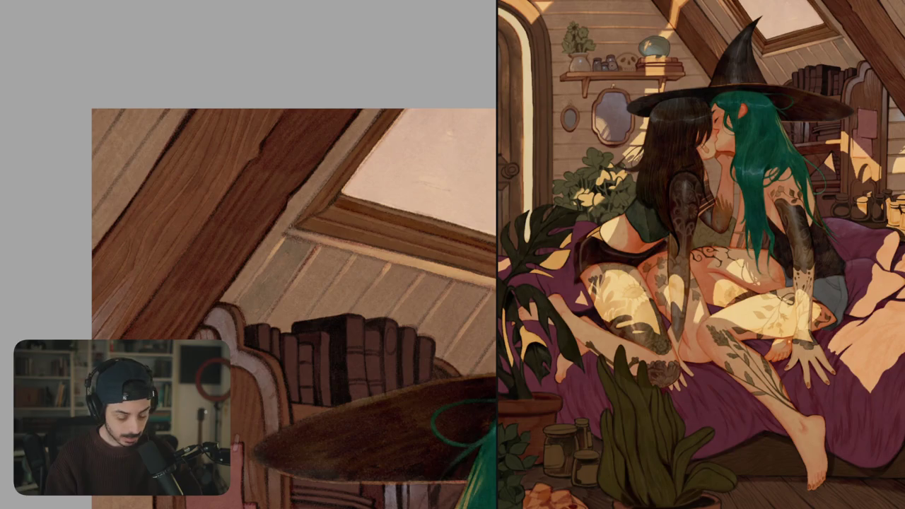
mouse_move(324, 251)
mouse_down()
mouse_move(274, 320)
mouse_move(290, 319)
mouse_up()
drag(326, 259, 309, 285)
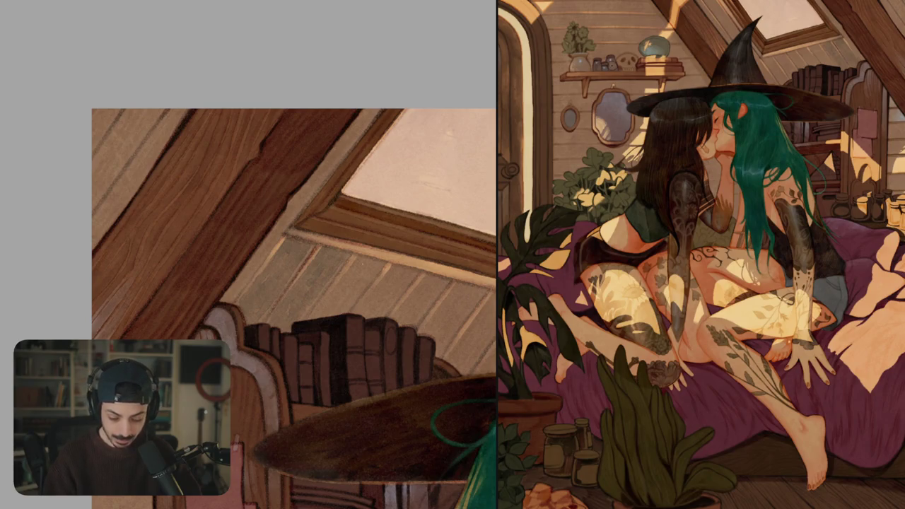
drag(363, 255, 314, 320)
drag(342, 291, 333, 316)
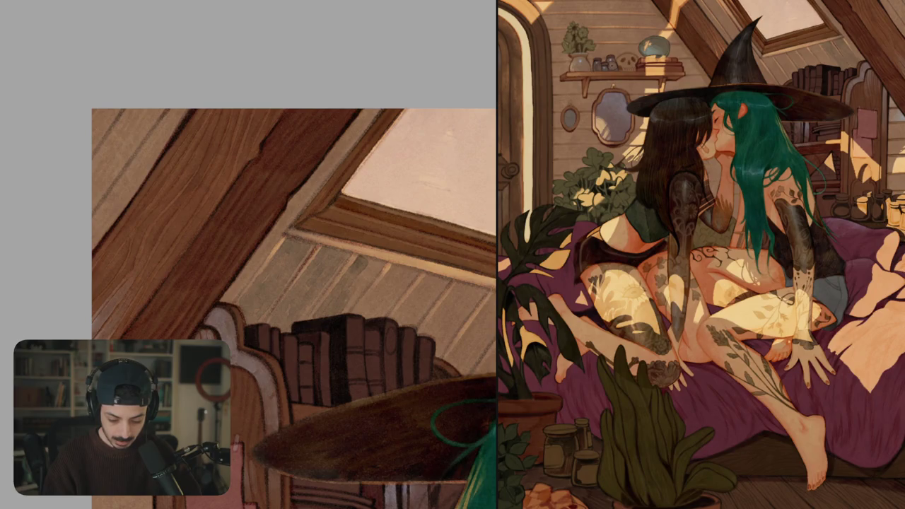
drag(367, 270, 346, 301)
drag(380, 262, 363, 287)
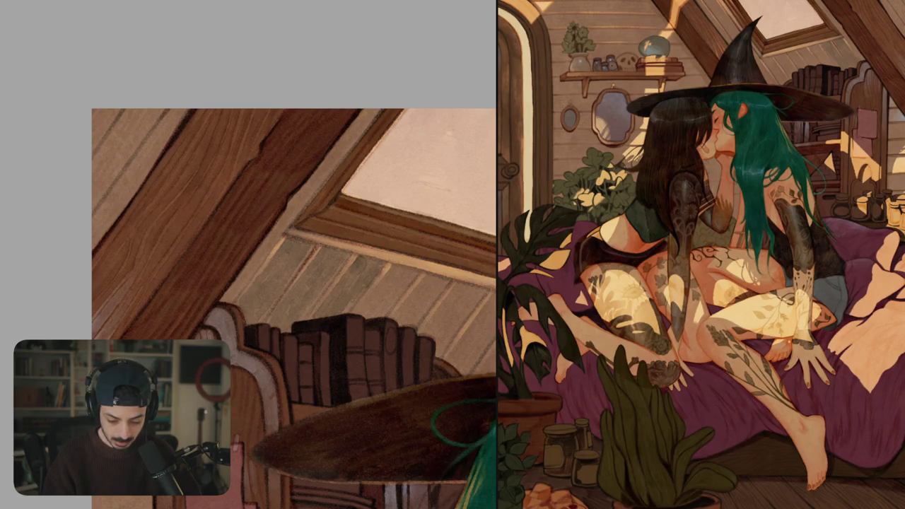
key(ctrl+0)
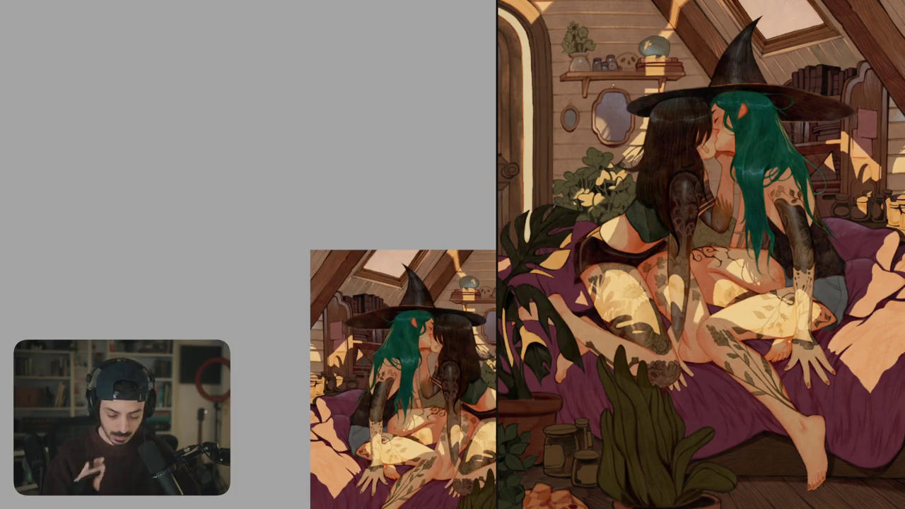
- Paint dark bluish-purple shadow strokes down the ceiling planks under the skylight
key(ctrl+0)
mouse_move(343, 260)
mouse_down()
mouse_move(313, 302)
mouse_move(331, 300)
mouse_move(357, 259)
mouse_move(330, 307)
mouse_up()
mouse_move(380, 267)
mouse_down()
mouse_move(365, 289)
mouse_move(386, 294)
mouse_move(379, 323)
mouse_move(361, 326)
mouse_up()
mouse_move(374, 287)
mouse_down()
mouse_move(352, 322)
mouse_move(340, 322)
mouse_move(369, 347)
mouse_up()
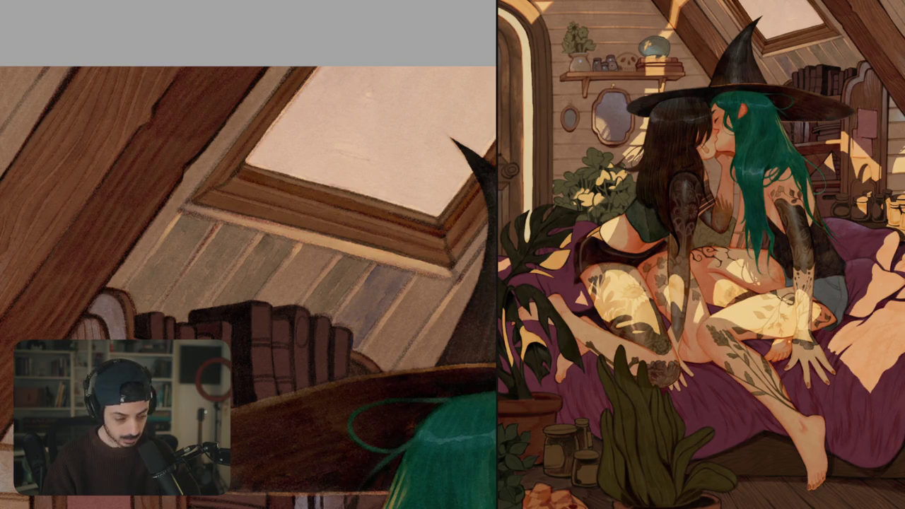
- Mirror the painting to check composition, then unmirror and scroll around the hat area
key(ctrl+0)
scroll(349, 354, down, 3)
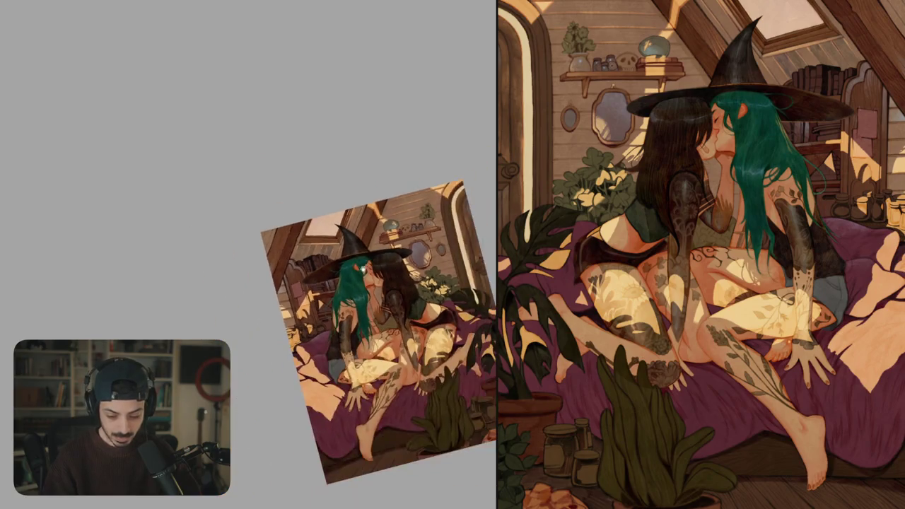
key(m)
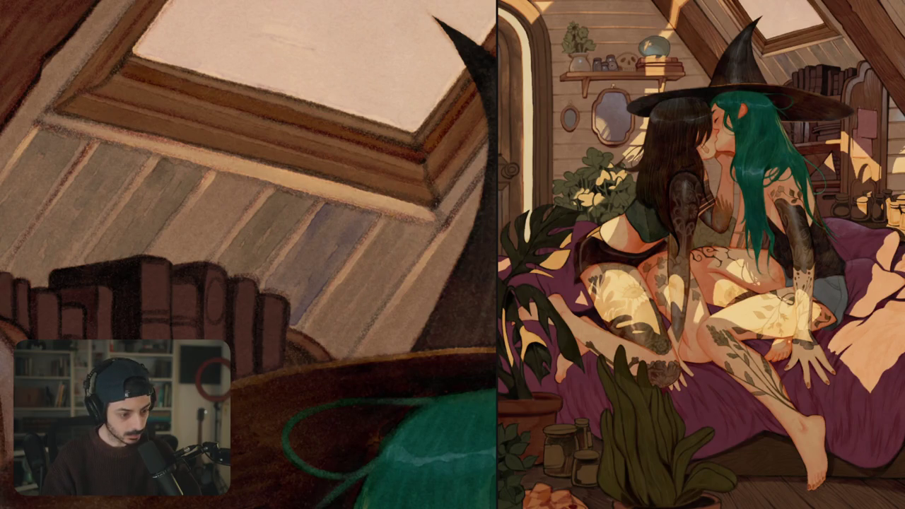
scroll(249, 255, down, 5)
scroll(249, 254, up, 5)
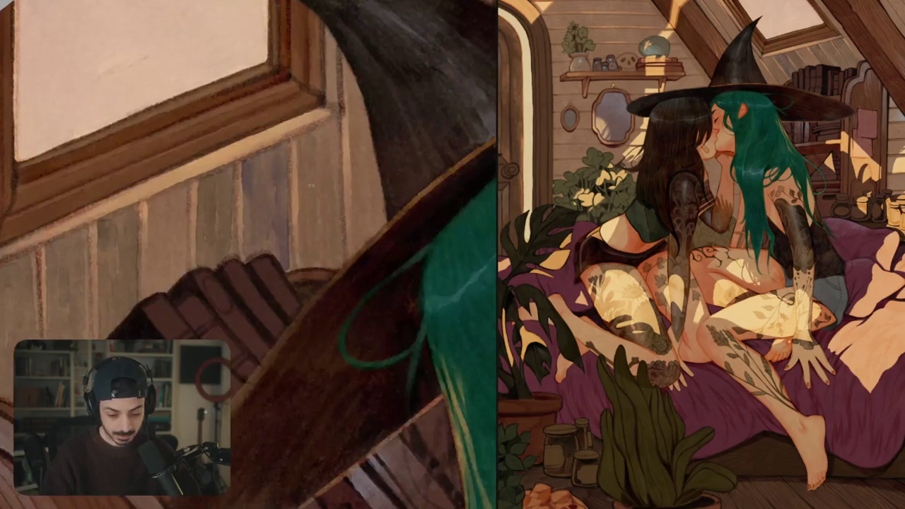
scroll(334, 145, down, 2)
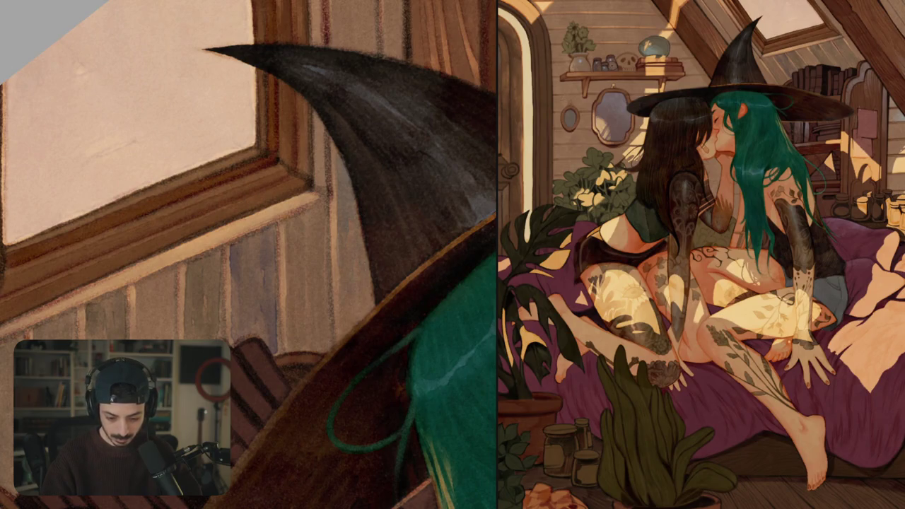
scroll(248, 254, down, 5)
scroll(248, 254, up, 5)
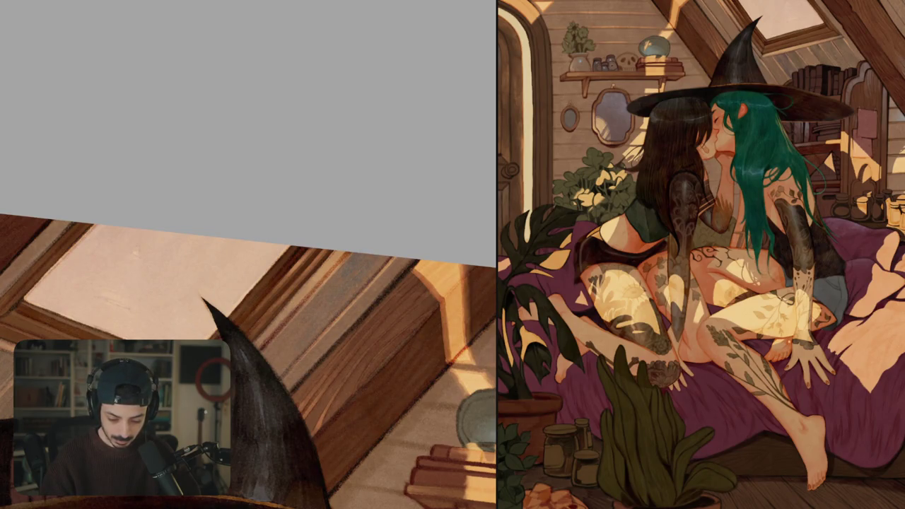
- Paint three short dark strokes along the wooden door frame edge beside the hat brim
scroll(350, 285, down, 3)
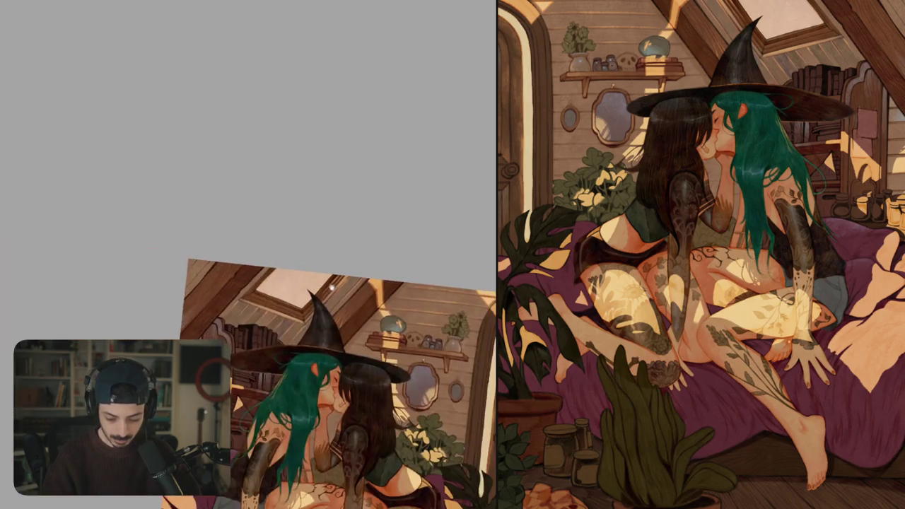
key(4)
key(4)
scroll(343, 275, up, 3)
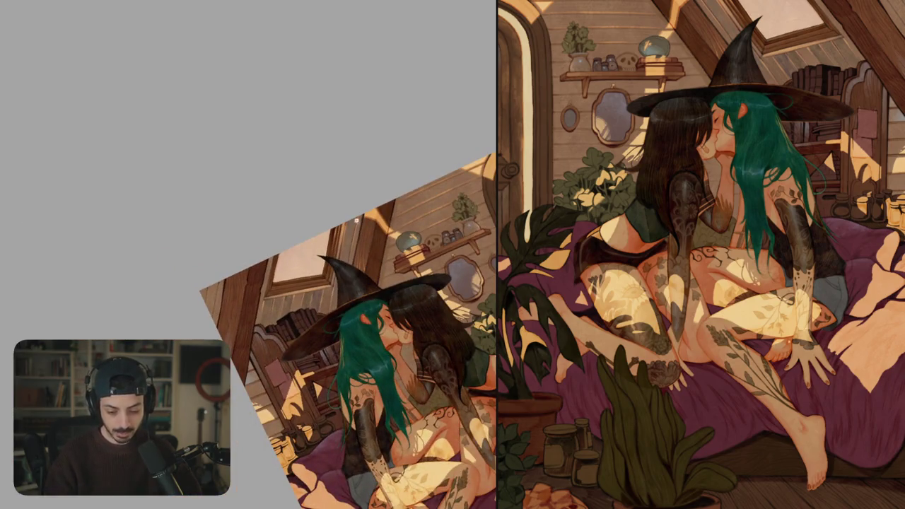
scroll(343, 272, up, 5)
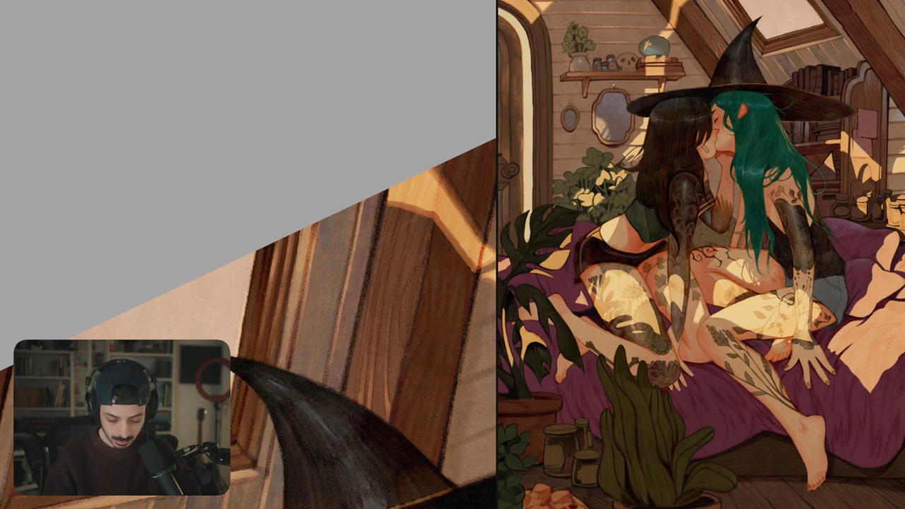
scroll(378, 294, down, 5)
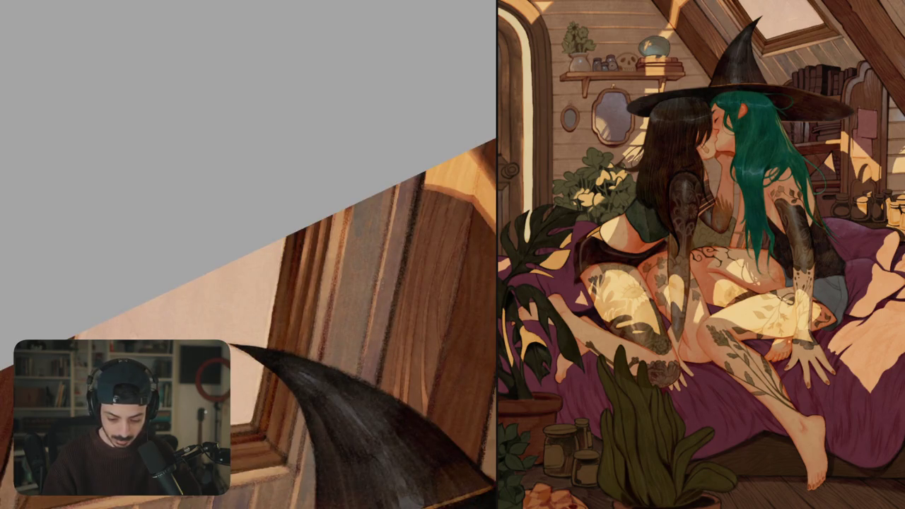
drag(379, 279, 382, 303)
drag(391, 261, 386, 297)
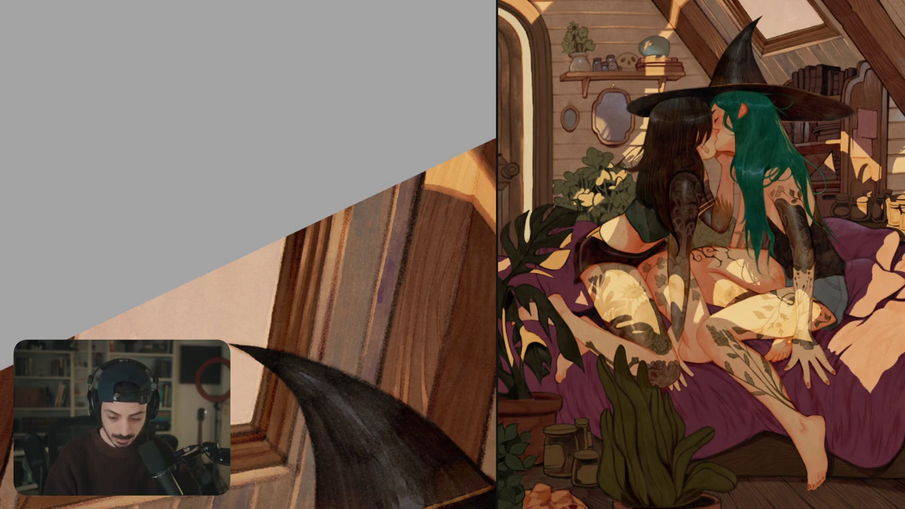
drag(378, 310, 373, 328)
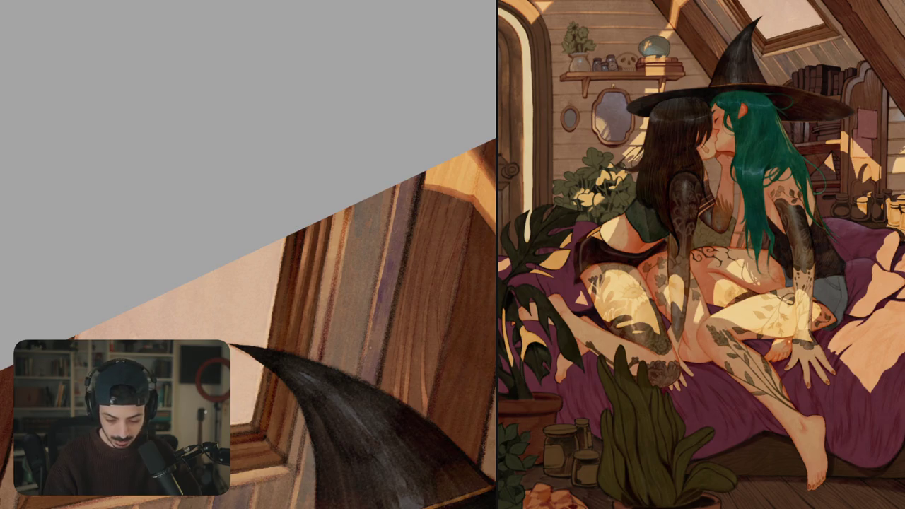
- Zoom out to check the whole painting
scroll(248, 339, down, 2)
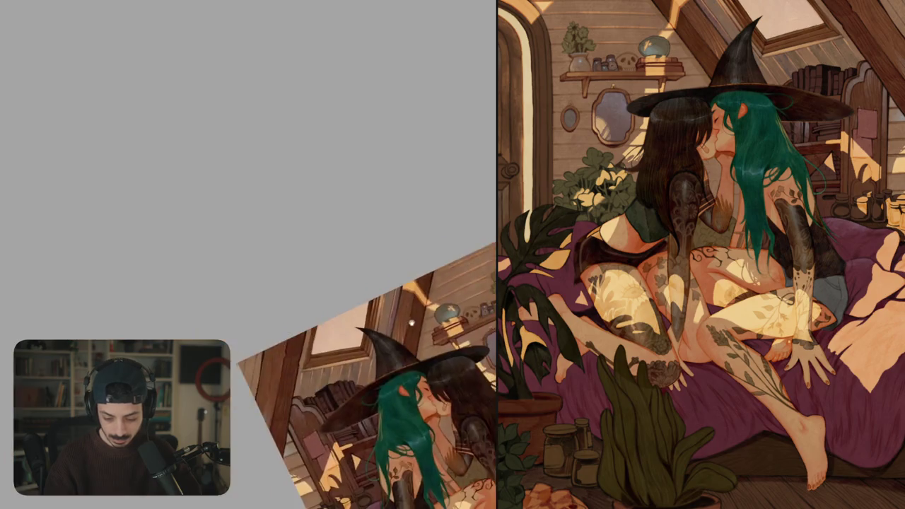
scroll(248, 339, down, 1)
scroll(248, 339, down, 1)
scroll(319, 396, down, 1)
scroll(339, 410, down, 1)
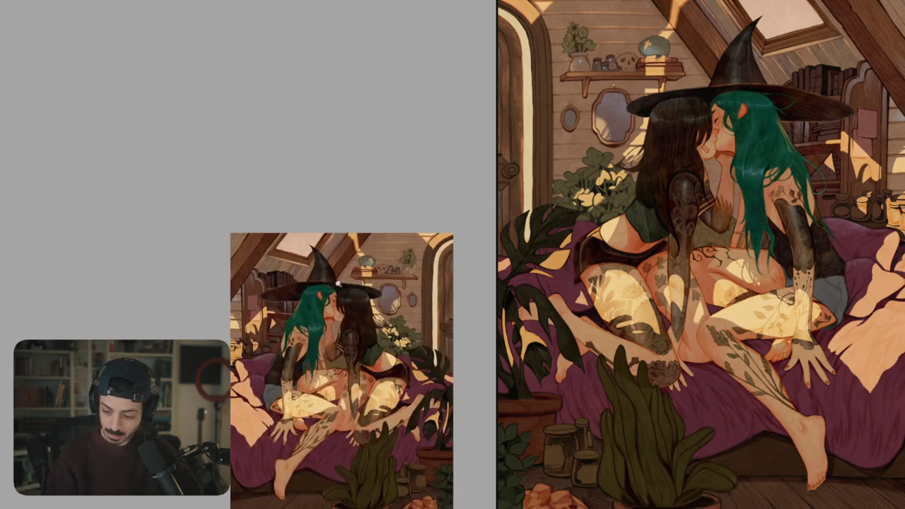
scroll(332, 346, up, 2)
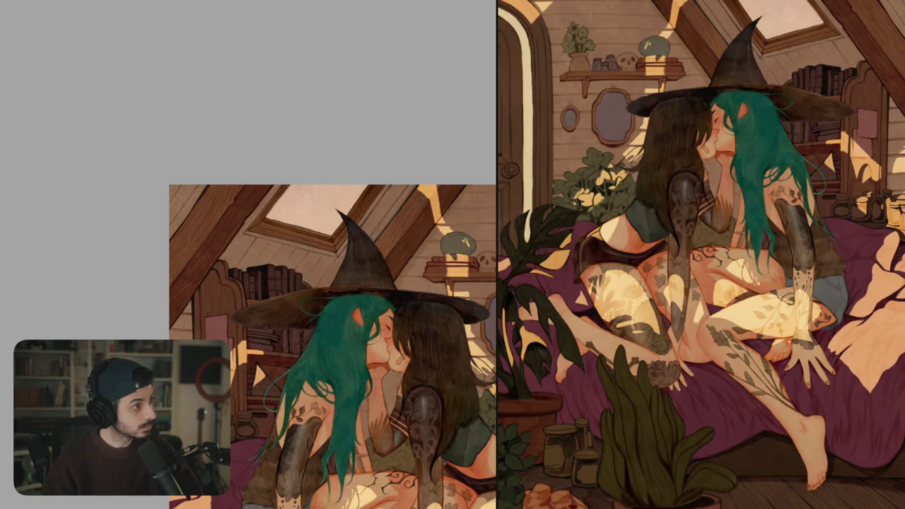
scroll(332, 311, down, 3)
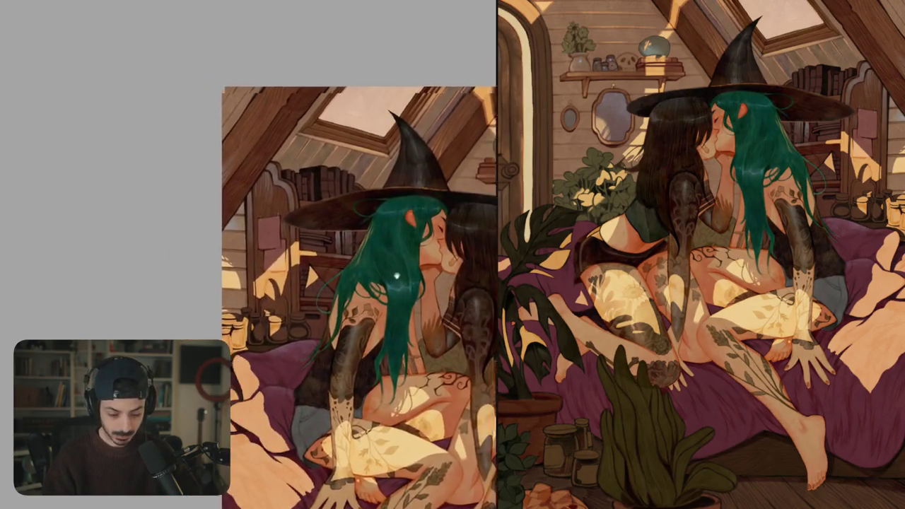
- Rotate the canvas and paint light tape strips on the pink papers' corners and edges
scroll(332, 283, up, 5)
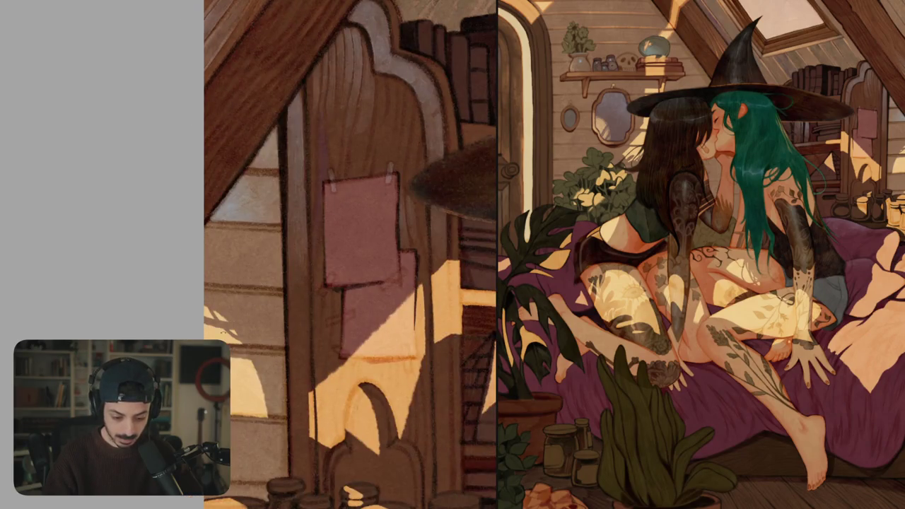
drag(292, 333, 174, 319)
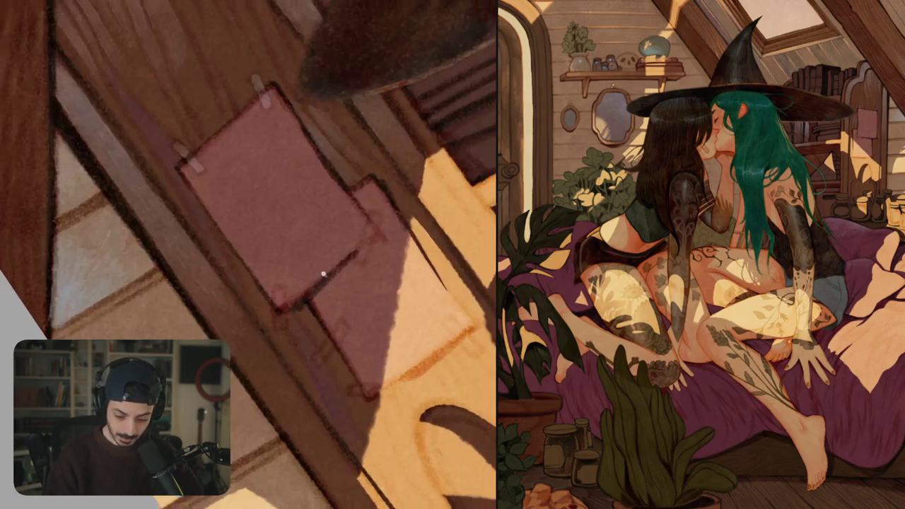
mouse_move(278, 291)
mouse_down()
mouse_move(280, 329)
mouse_move(282, 316)
mouse_up()
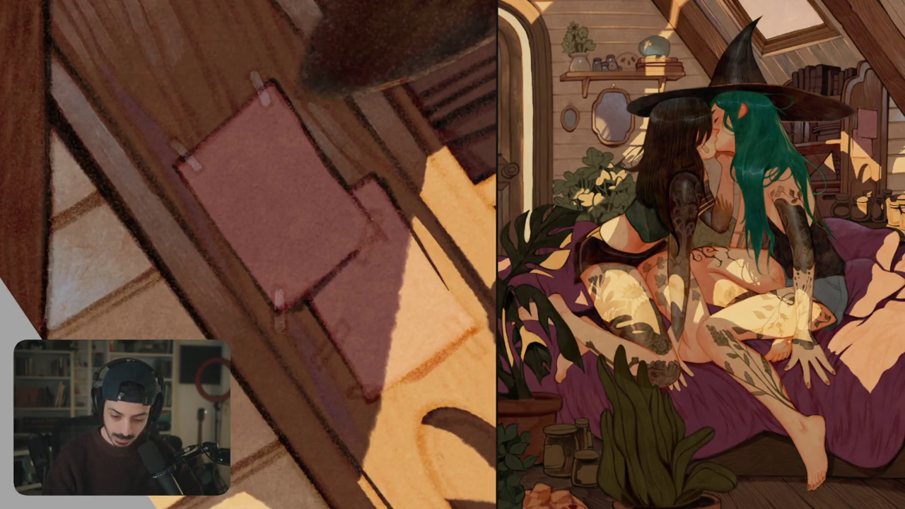
drag(373, 217, 363, 257)
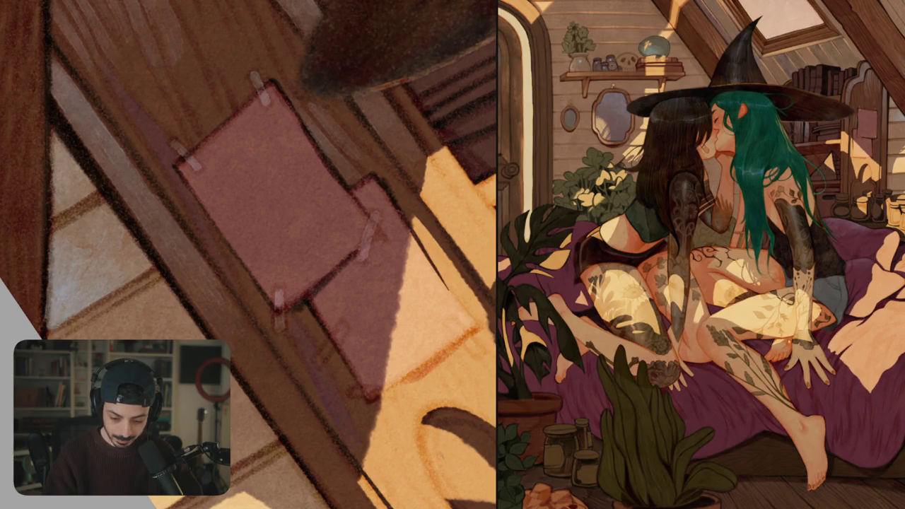
drag(372, 227, 364, 239)
drag(341, 327, 321, 363)
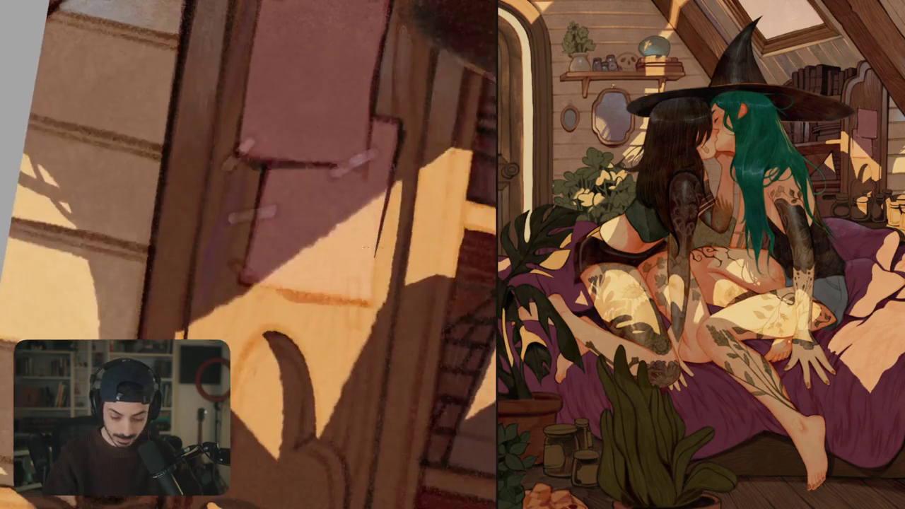
drag(234, 264, 260, 282)
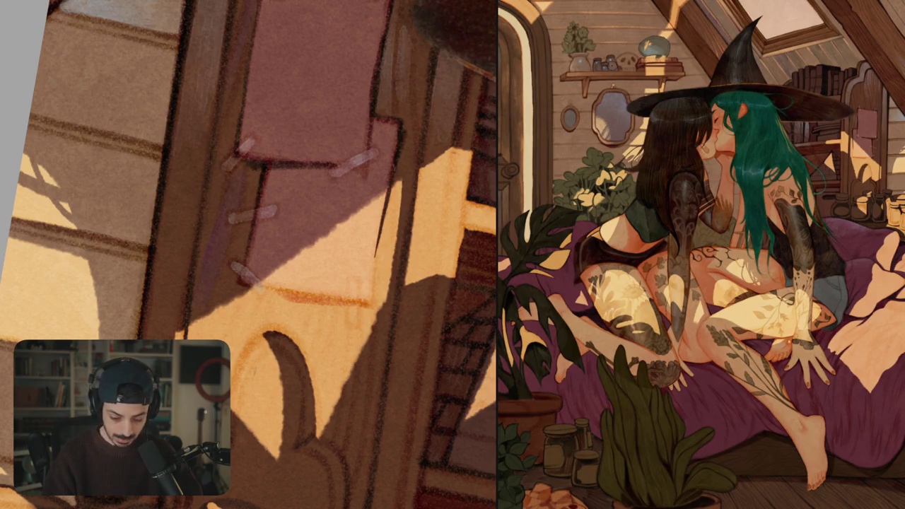
drag(351, 284, 352, 304)
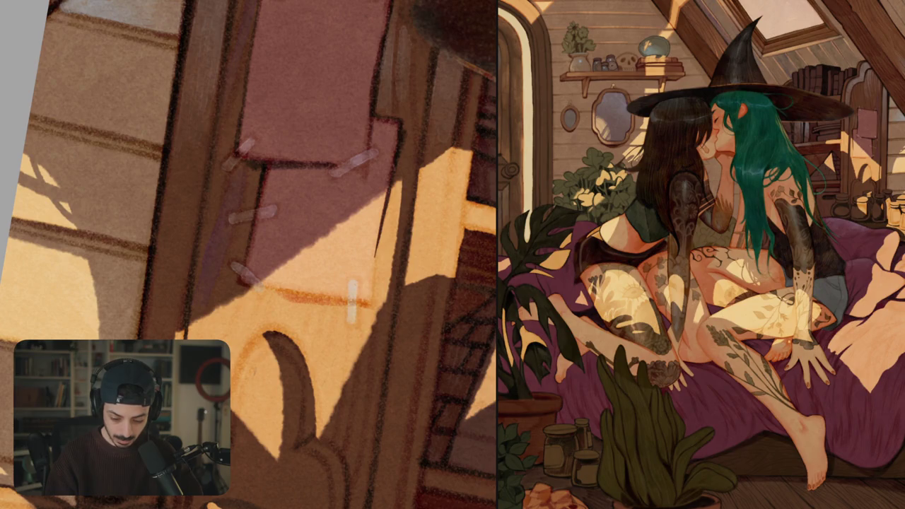
- Add light highlight strokes along the sunlit shelf edge and nearby plank edges
scroll(249, 254, down, 5)
scroll(382, 343, down, 2)
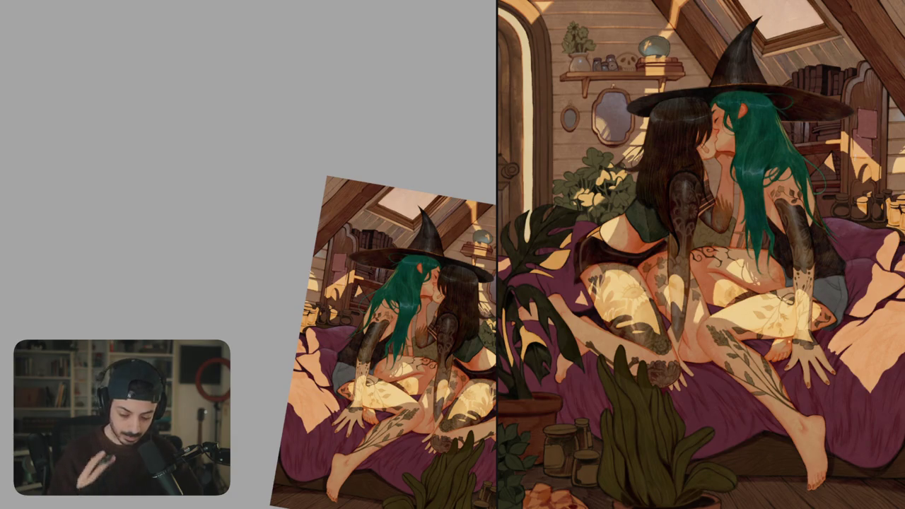
scroll(373, 186, up, 2)
scroll(373, 186, up, 3)
scroll(301, 275, up, 2)
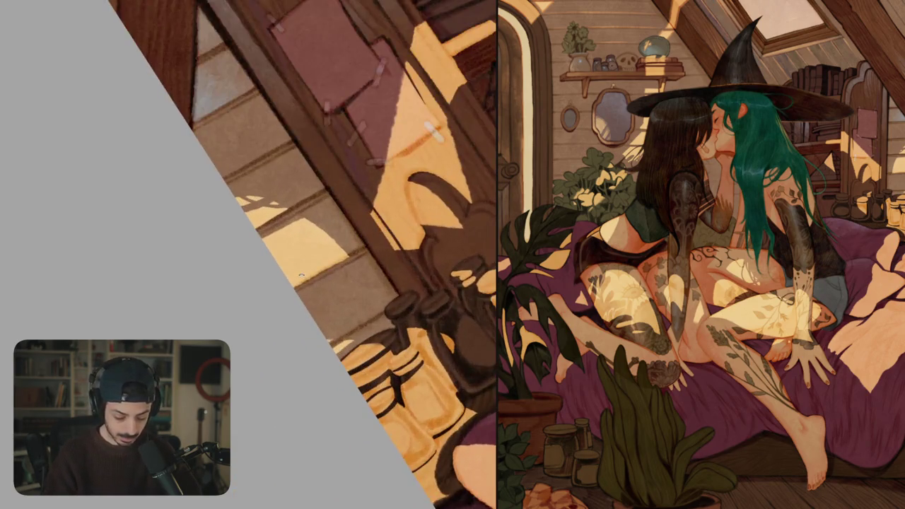
scroll(302, 254, up, 2)
scroll(303, 254, up, 1)
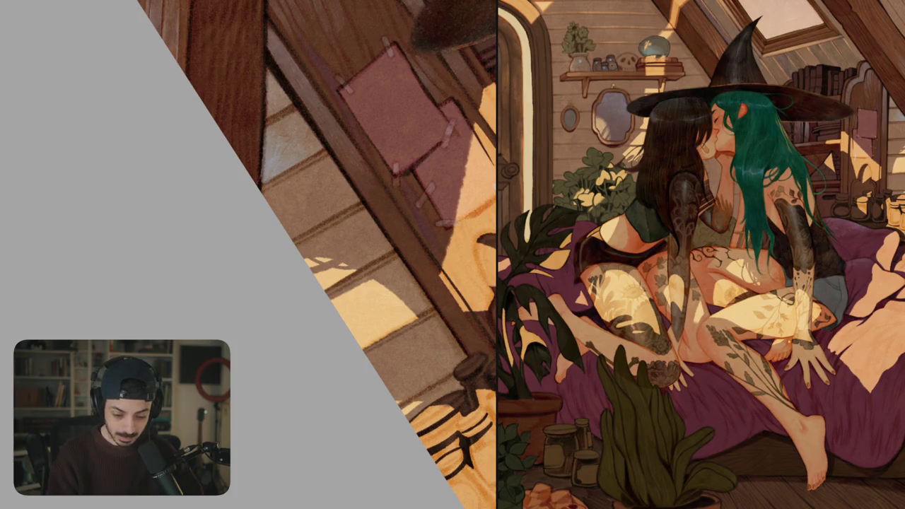
mouse_move(292, 181)
mouse_down()
mouse_move(310, 173)
mouse_move(288, 205)
mouse_move(313, 204)
mouse_up()
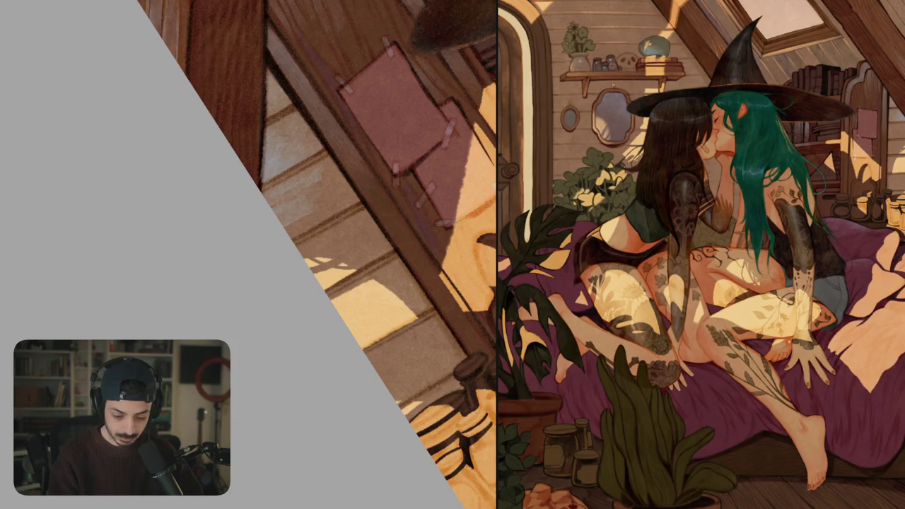
mouse_move(287, 235)
mouse_down()
mouse_move(321, 215)
mouse_move(315, 224)
mouse_up()
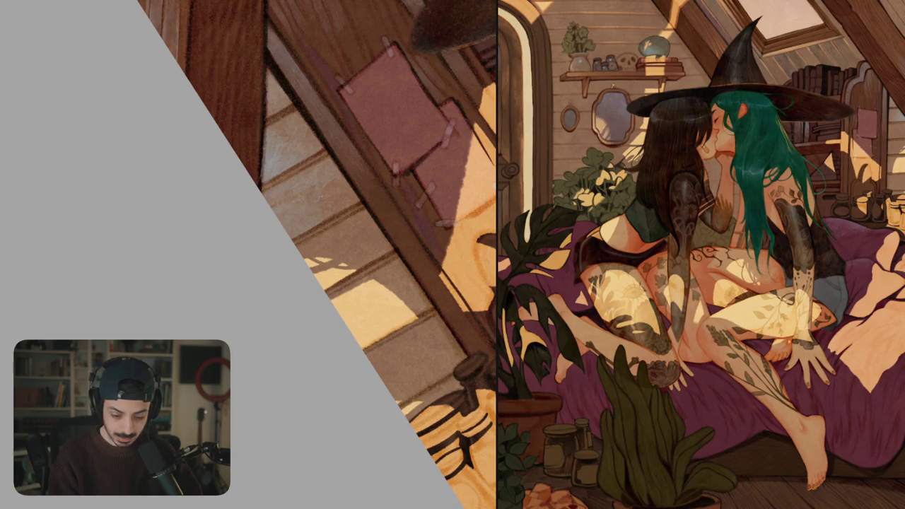
mouse_move(323, 201)
mouse_down()
mouse_move(351, 186)
mouse_move(358, 193)
mouse_up()
scroll(304, 255, up, 3)
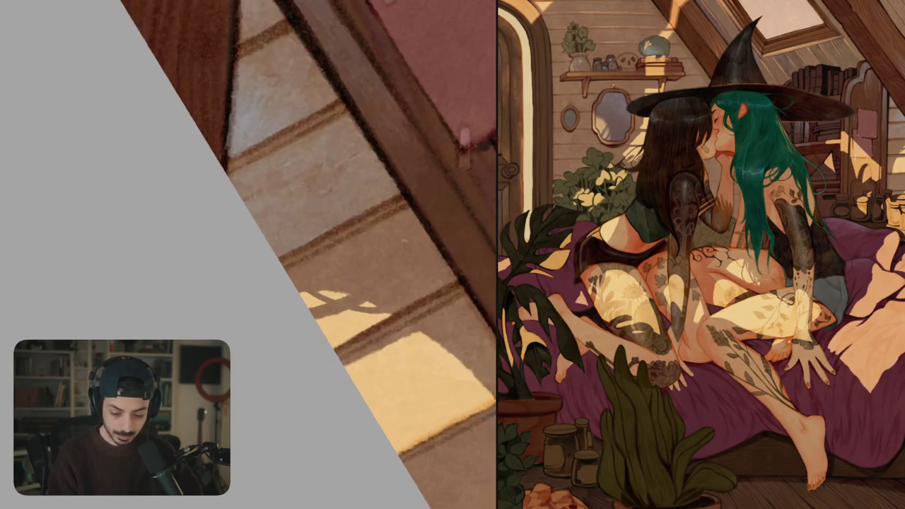
- Check the painting mirrored, then brush light highlights across the wooden planks
mouse_move(318, 233)
mouse_down()
mouse_move(292, 262)
mouse_move(302, 262)
mouse_move(273, 264)
mouse_move(316, 252)
mouse_move(309, 271)
mouse_up()
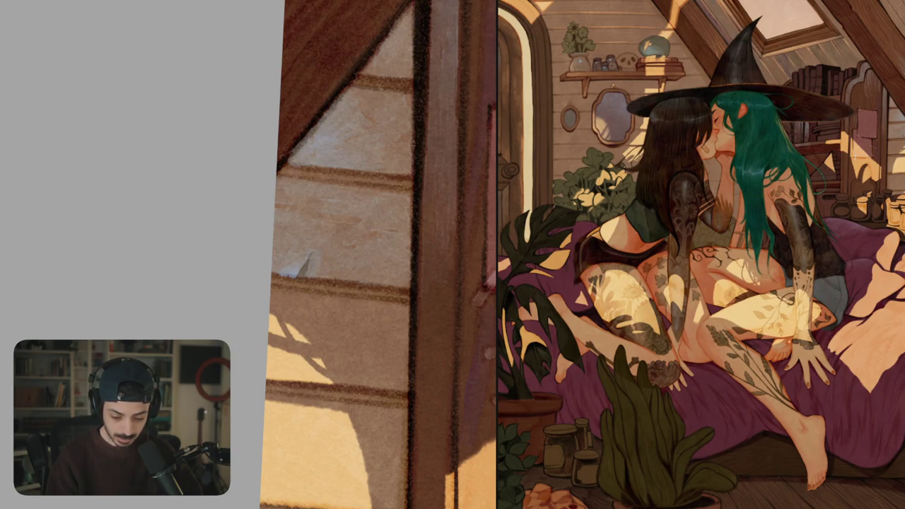
scroll(346, 269, down, 5)
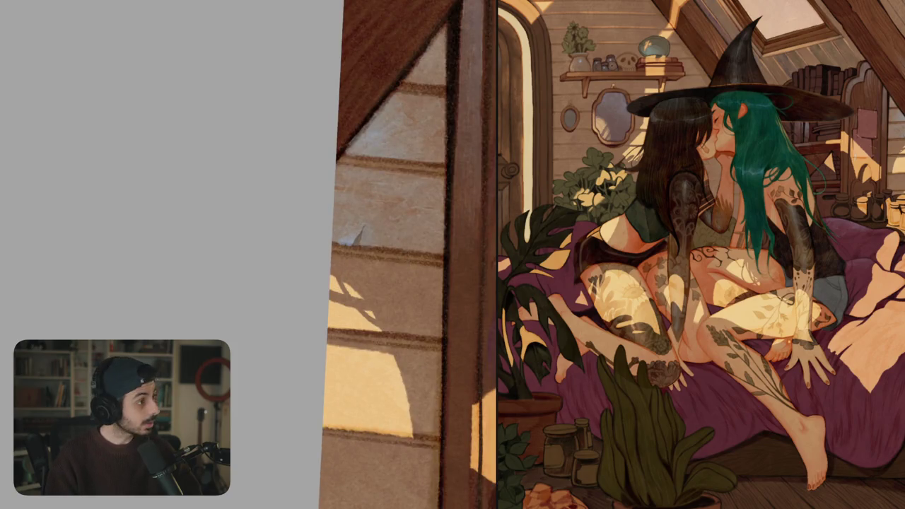
scroll(318, 239, down, 5)
key(m)
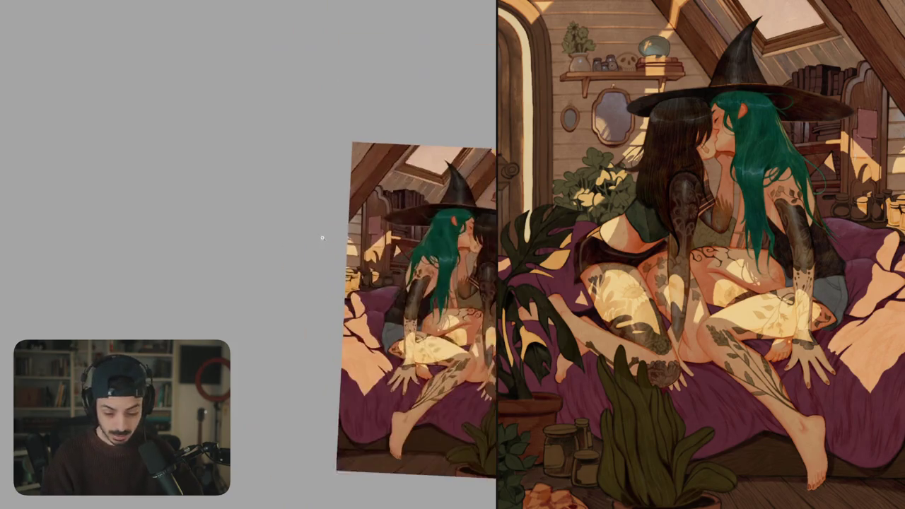
drag(272, 293, 356, 254)
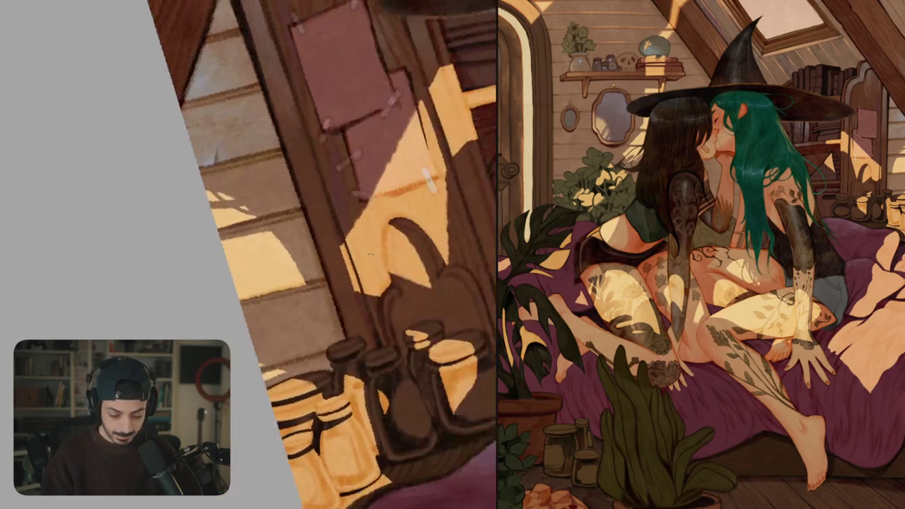
scroll(356, 254, up, 2)
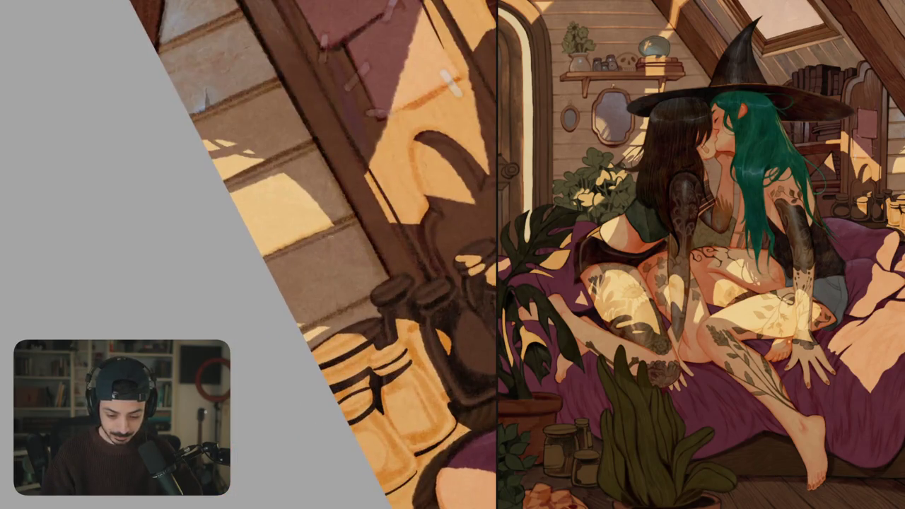
mouse_move(267, 271)
mouse_down()
mouse_move(349, 303)
mouse_move(277, 277)
mouse_up()
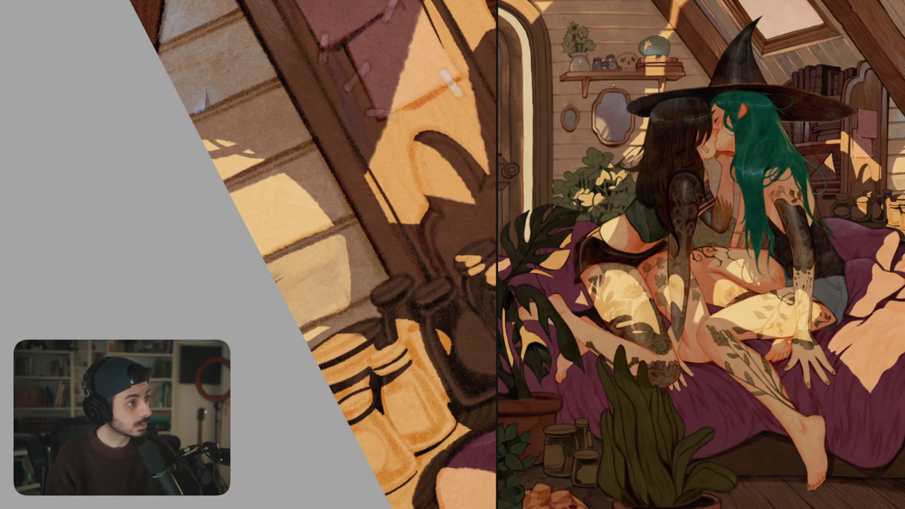
key(5)
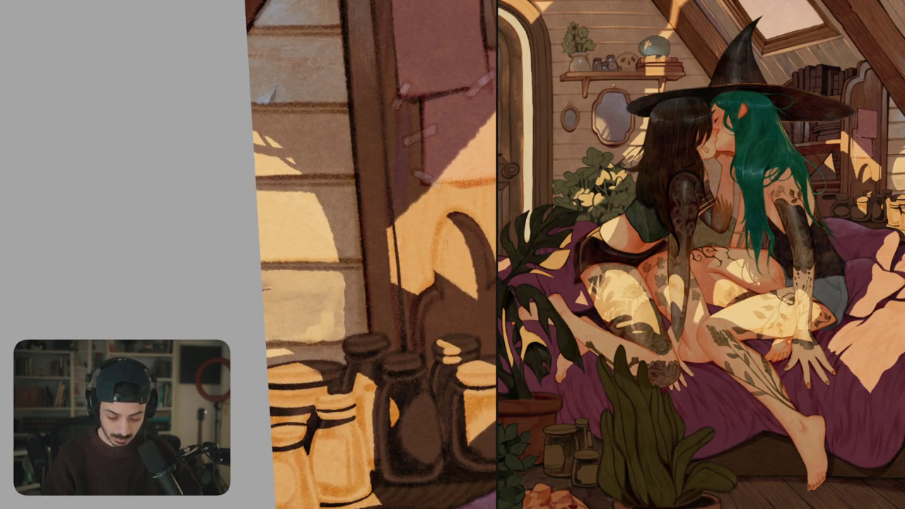
drag(335, 322, 274, 314)
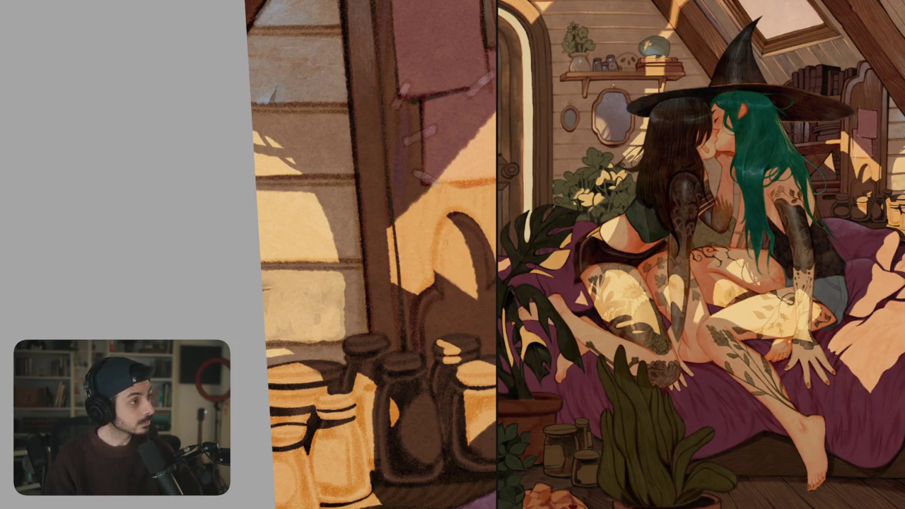
- Highlight the top and right edges of the sunlit window pane with light strokes
drag(372, 255, 385, 278)
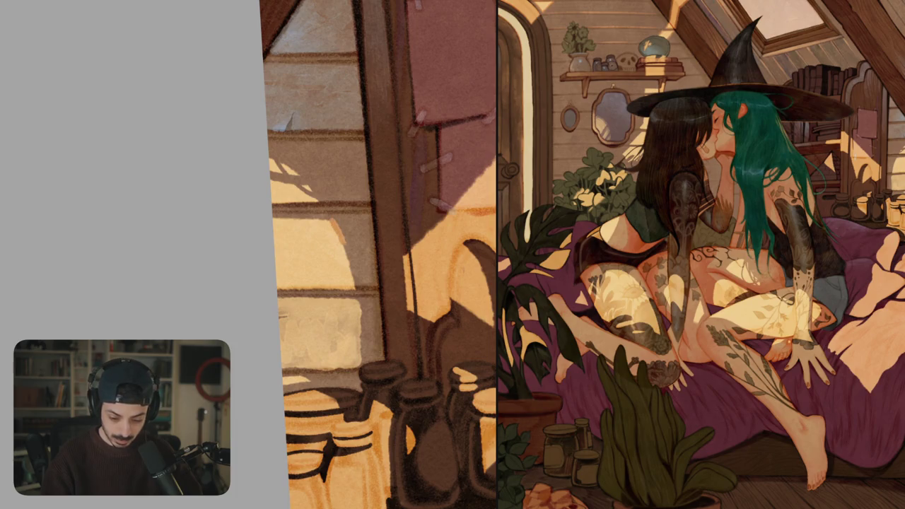
drag(424, 297, 452, 213)
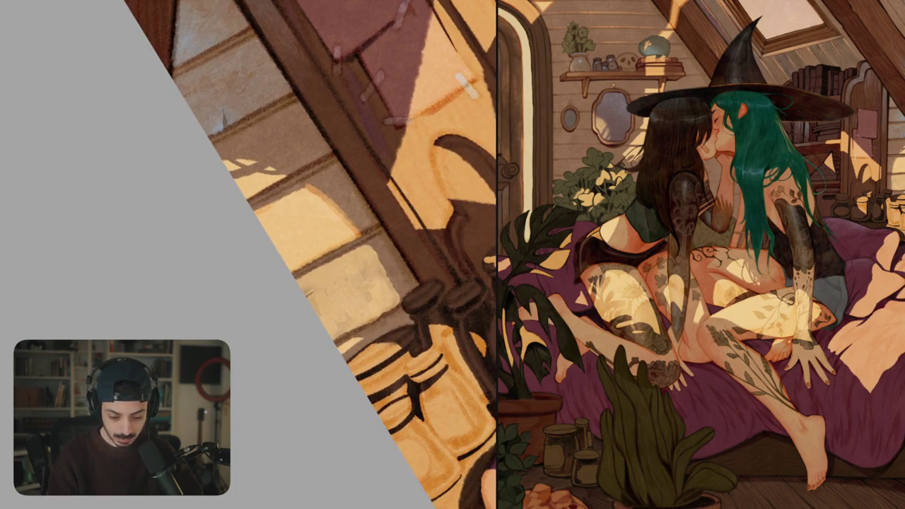
mouse_move(269, 206)
mouse_down()
mouse_move(304, 190)
mouse_move(291, 191)
mouse_up()
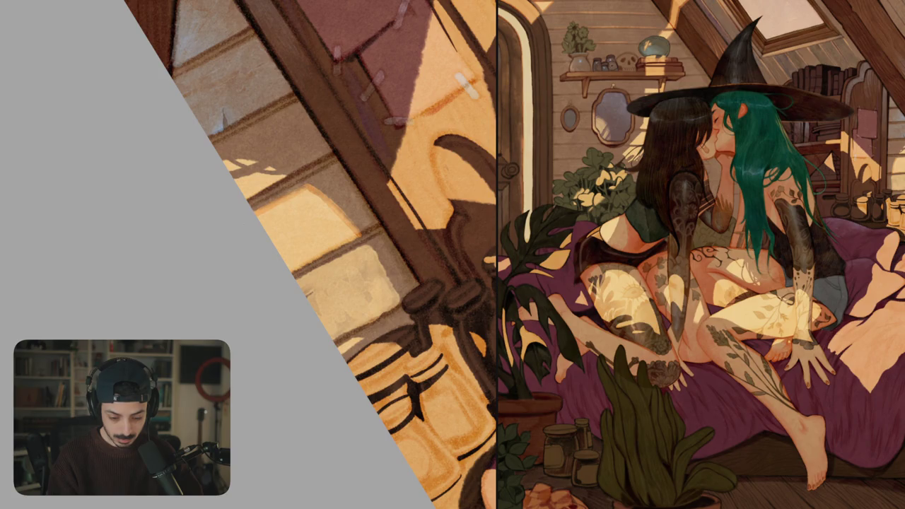
key(Escape)
mouse_move(344, 237)
mouse_down()
mouse_move(354, 309)
mouse_move(297, 234)
mouse_up()
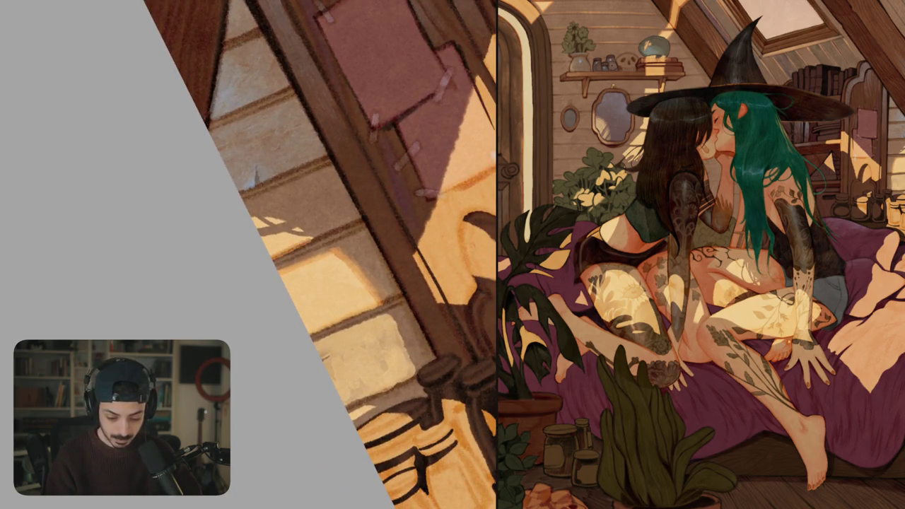
scroll(318, 254, up, 5)
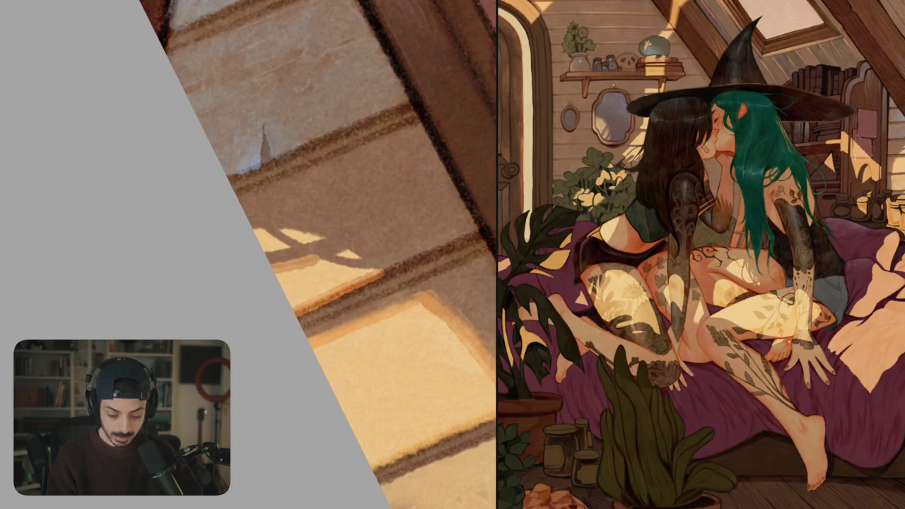
- Brighten the lit window-sill patches and the right edge of the lit window patch
mouse_move(333, 268)
mouse_down()
mouse_move(318, 230)
mouse_move(374, 222)
mouse_up()
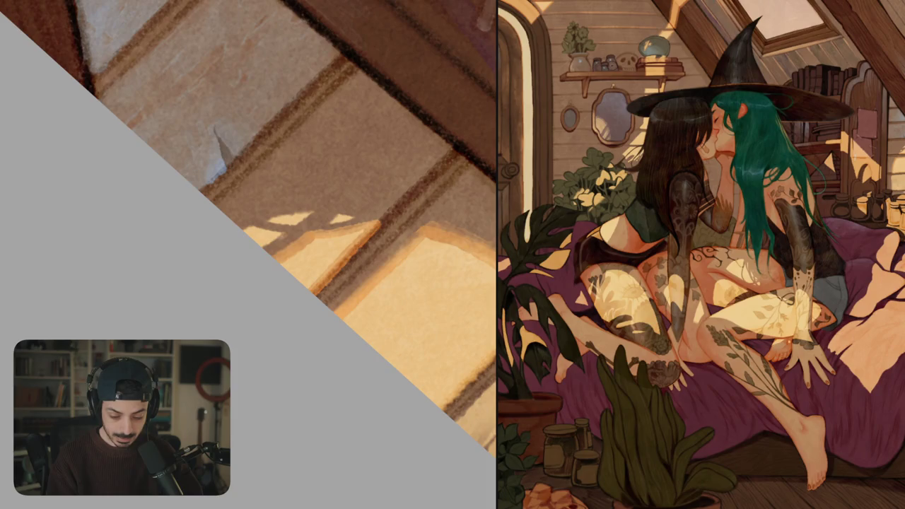
mouse_move(276, 244)
mouse_down()
mouse_move(307, 261)
mouse_move(332, 226)
mouse_up()
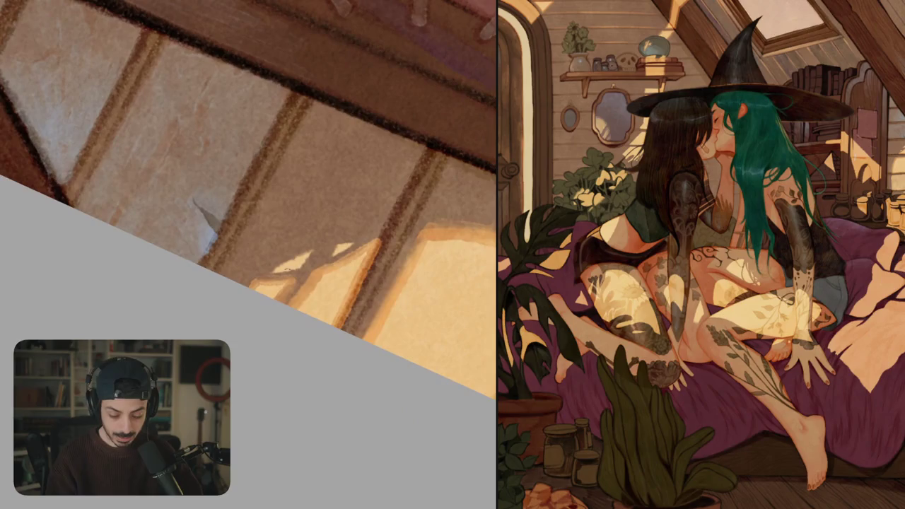
drag(268, 276, 311, 247)
drag(247, 212, 206, 222)
mouse_move(286, 266)
mouse_down()
mouse_move(297, 251)
mouse_move(312, 258)
mouse_move(311, 248)
mouse_up()
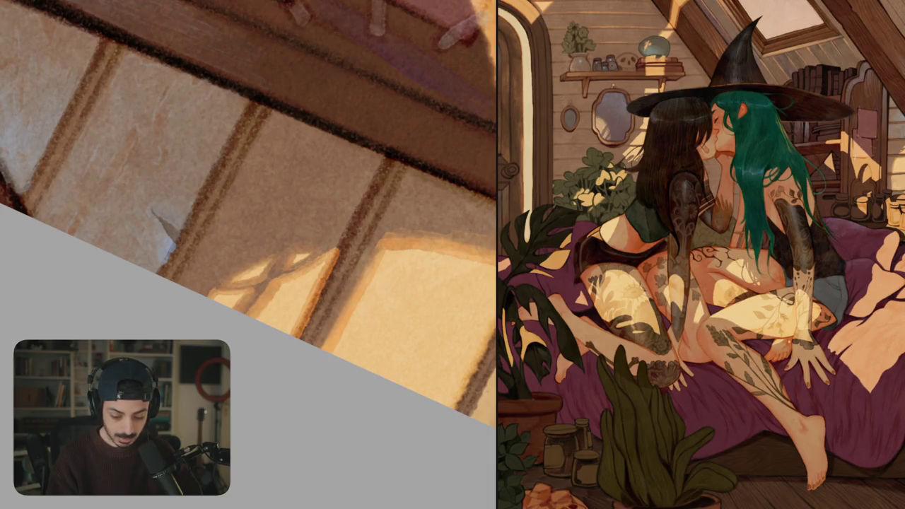
drag(298, 268, 252, 298)
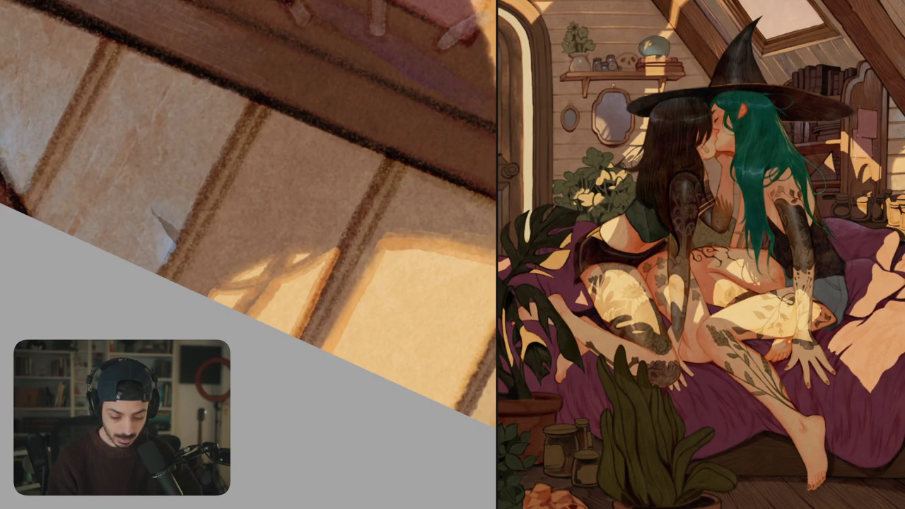
scroll(248, 212, down, 5)
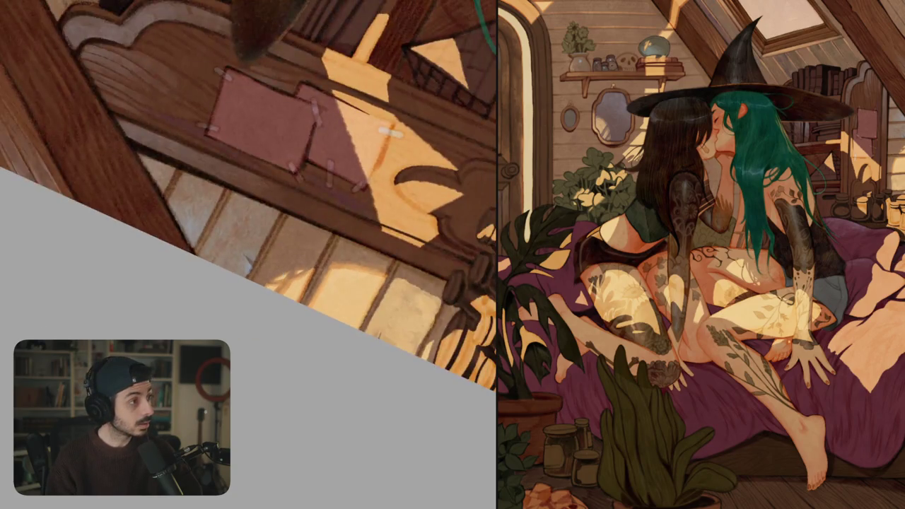
scroll(248, 255, up, 5)
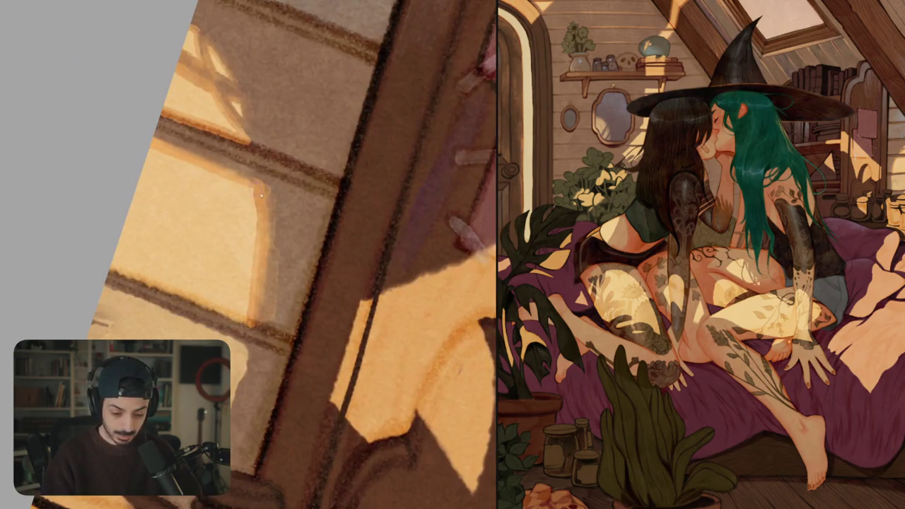
drag(271, 194, 273, 234)
scroll(247, 254, down, 2)
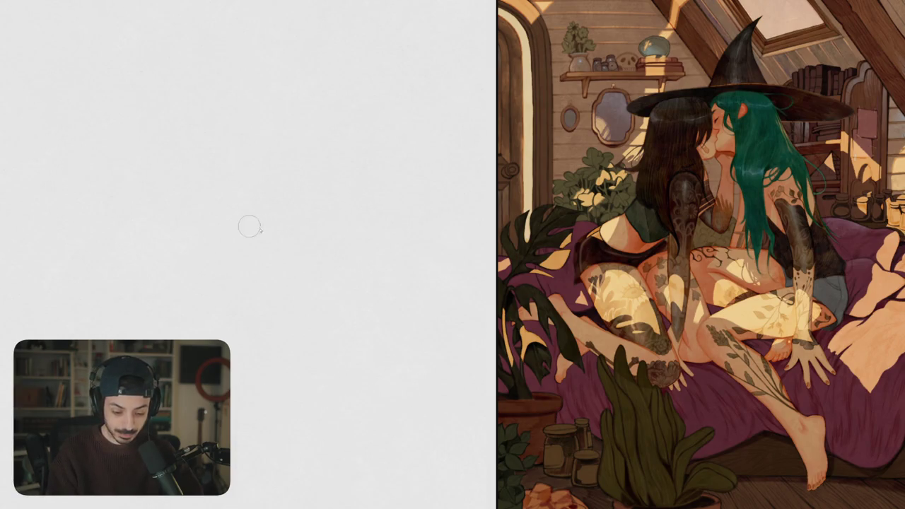
- Paint a thick orange watercolour test stroke with an overlapping blue stroke
drag(248, 225, 319, 213)
drag(216, 254, 350, 213)
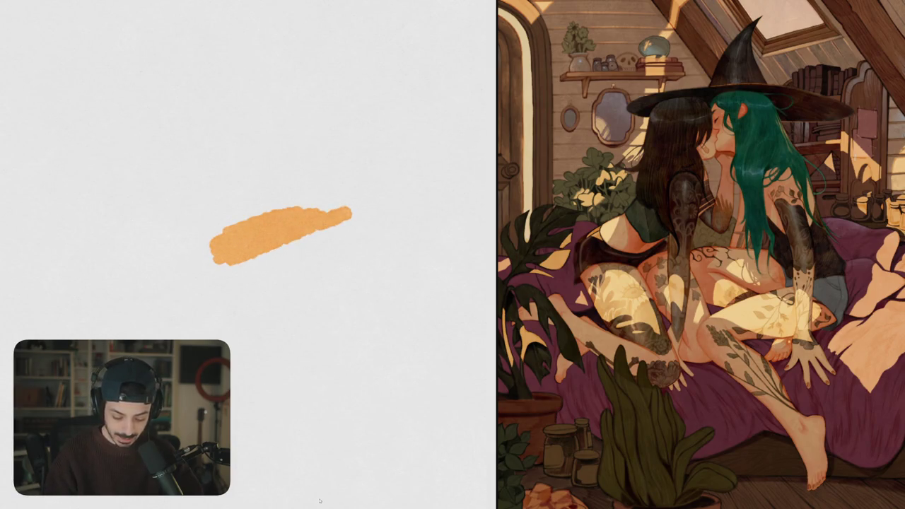
mouse_move(432, 182)
mouse_down()
mouse_move(281, 225)
mouse_move(286, 238)
mouse_move(342, 222)
mouse_up()
scroll(306, 207, up, 3)
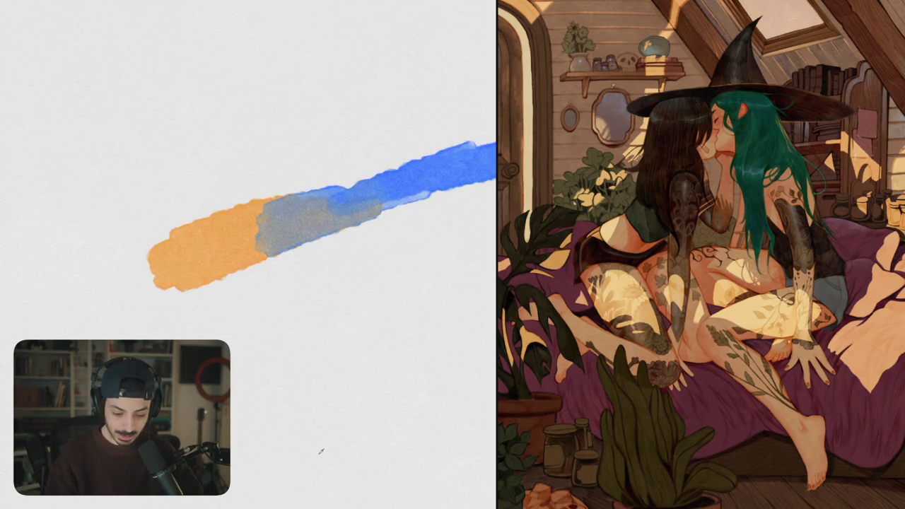
- Wash pink-purple over the blue, extend the right end in dark blue and the left in orange-yellow
mouse_move(263, 212)
mouse_down()
mouse_move(347, 189)
mouse_move(263, 233)
mouse_move(364, 225)
mouse_up()
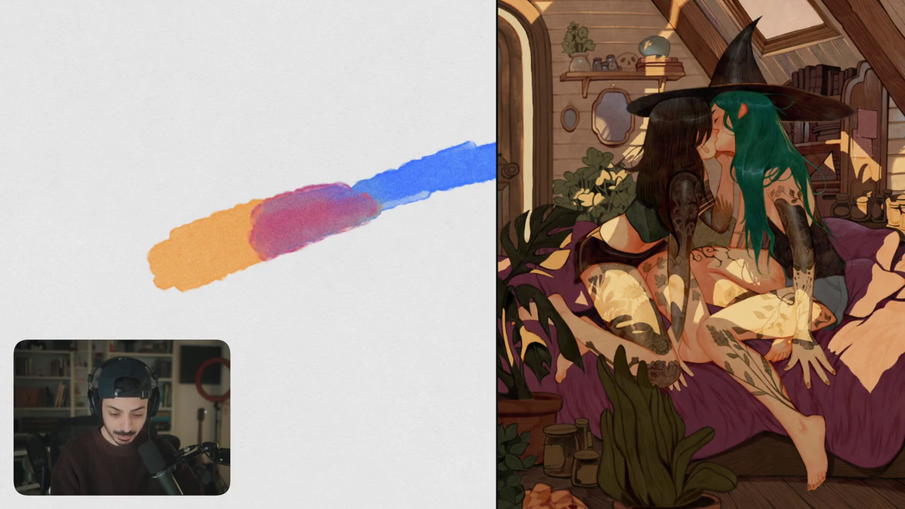
mouse_move(354, 189)
mouse_down()
mouse_move(374, 182)
mouse_move(396, 204)
mouse_move(290, 247)
mouse_up()
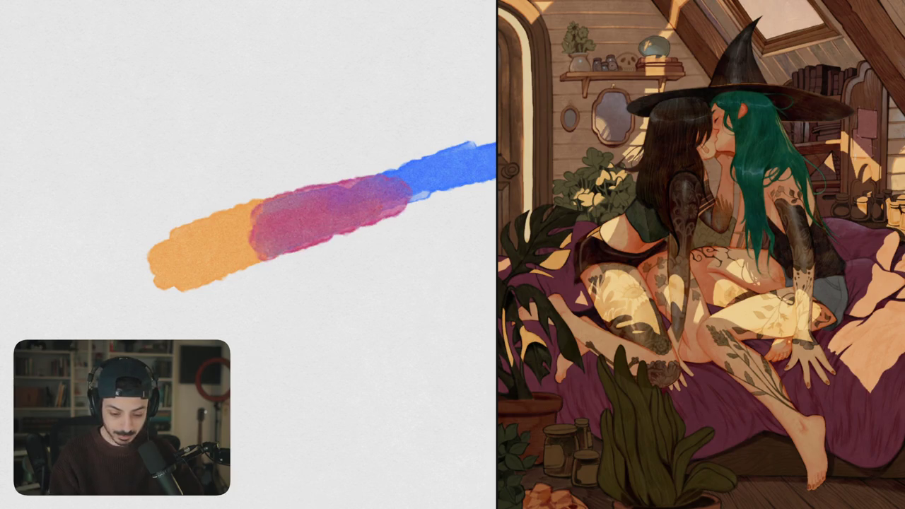
scroll(322, 239, down, 5)
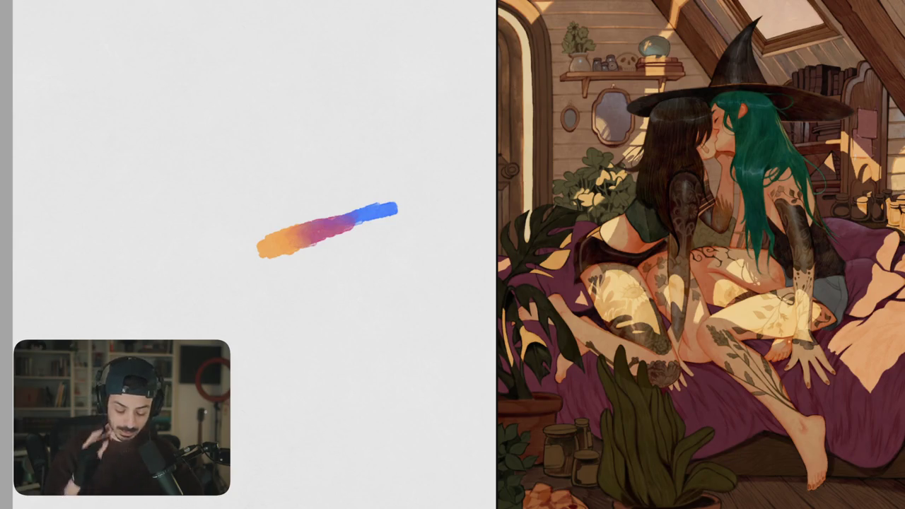
scroll(372, 207, up, 2)
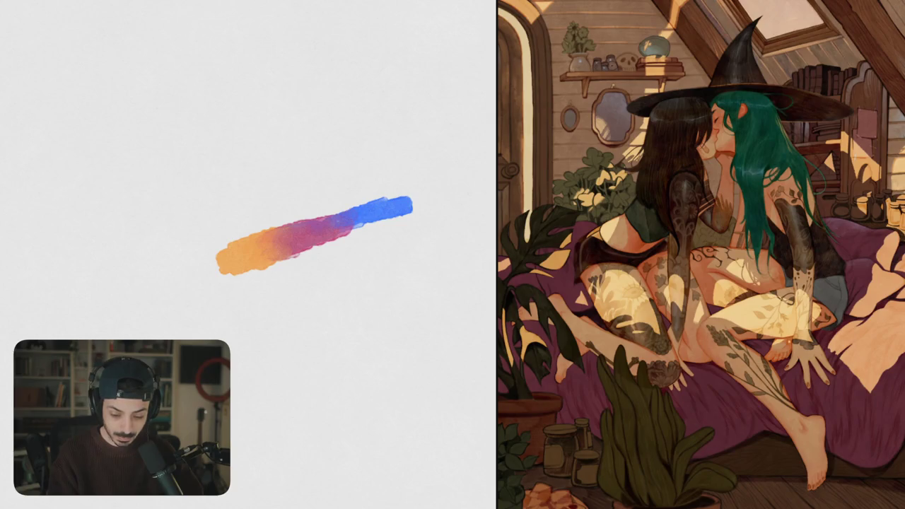
drag(346, 241, 321, 256)
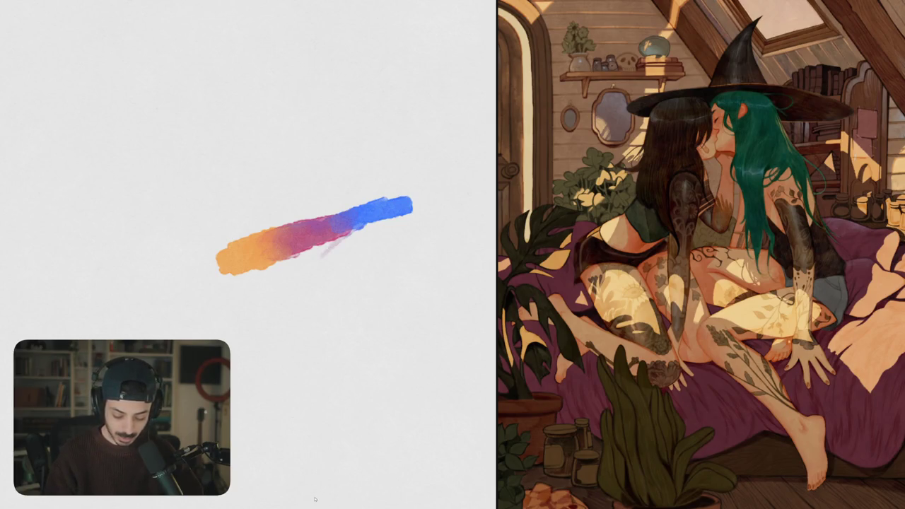
mouse_move(406, 207)
mouse_down()
mouse_move(456, 197)
mouse_move(375, 209)
mouse_move(445, 198)
mouse_up()
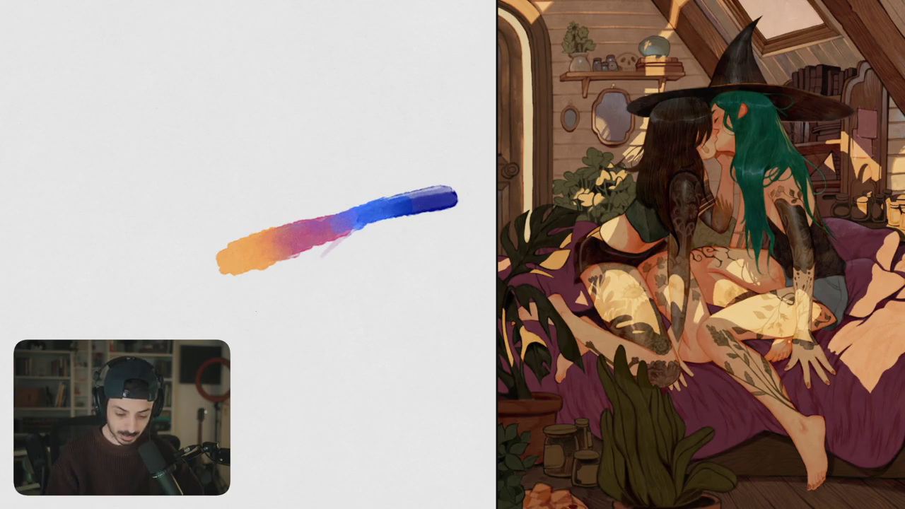
mouse_move(241, 251)
mouse_down()
mouse_move(188, 262)
mouse_move(171, 285)
mouse_move(169, 272)
mouse_up()
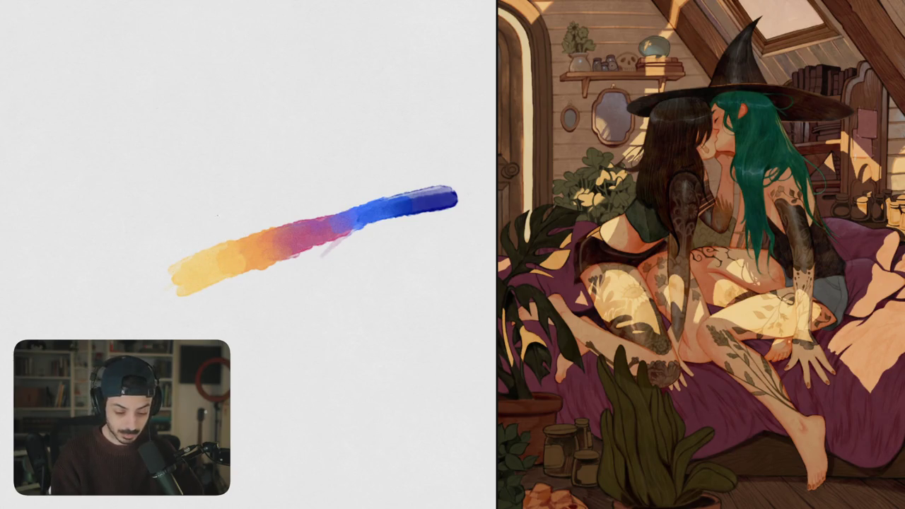
- Dab a row of yellow, orange-red, pink, blue-violet and light-blue swatches
click(212, 213)
click(249, 200)
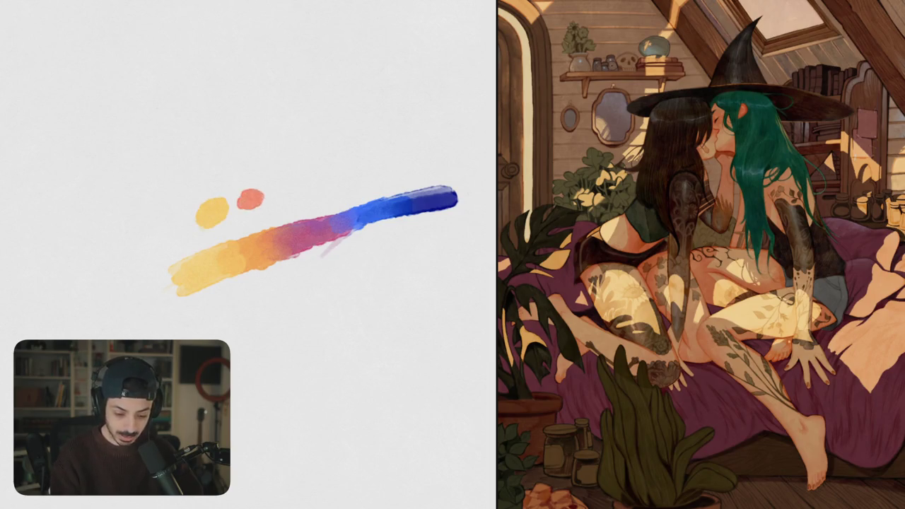
click(289, 182)
mouse_move(290, 183)
mouse_down()
mouse_move(280, 195)
mouse_move(355, 174)
mouse_up()
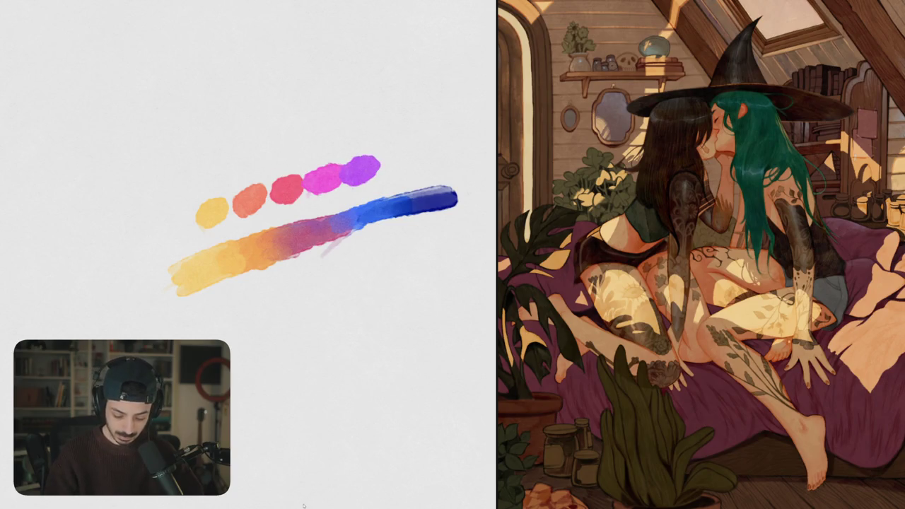
drag(403, 153, 385, 168)
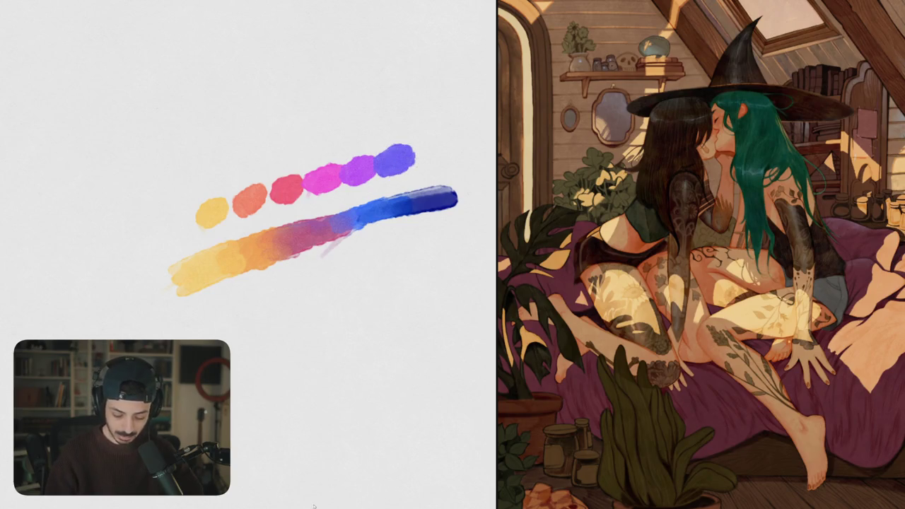
drag(444, 144, 422, 157)
- Add a bright yellow dab above the row, undoing a stray blue stroke and an olive dab
drag(303, 212, 285, 253)
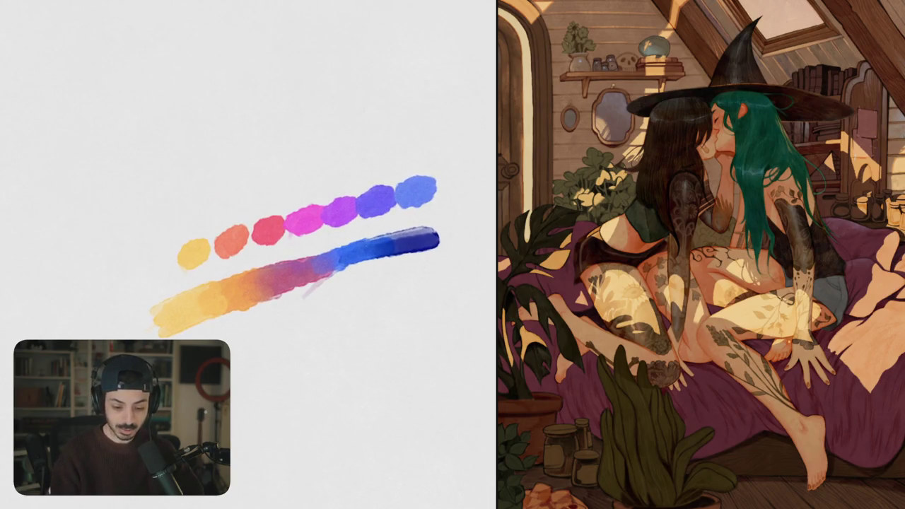
drag(187, 231, 405, 162)
key(ctrl+z)
drag(357, 257, 326, 275)
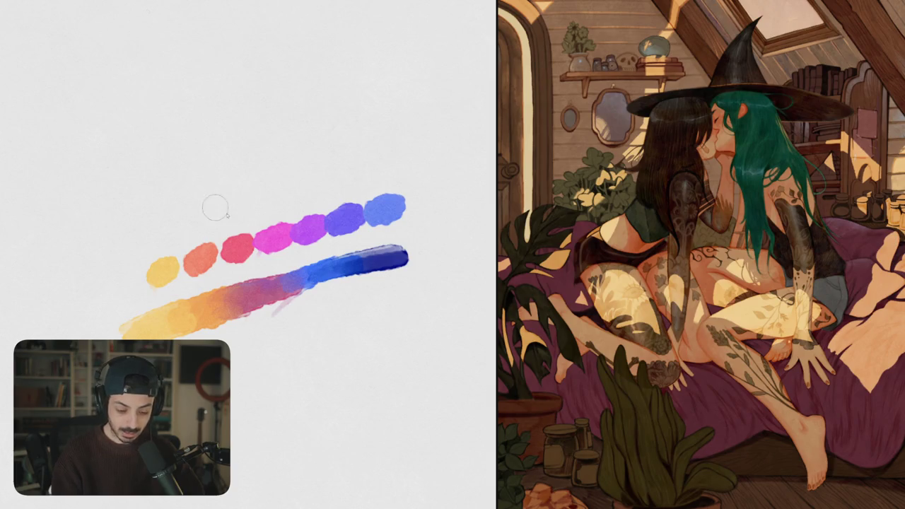
mouse_move(176, 220)
mouse_down()
mouse_move(205, 214)
mouse_move(164, 232)
mouse_up()
key(ctrl+z)
drag(169, 224, 254, 190)
- Sample the dab colours and test-mix yellow into the blue dab
click(379, 206)
click(186, 217)
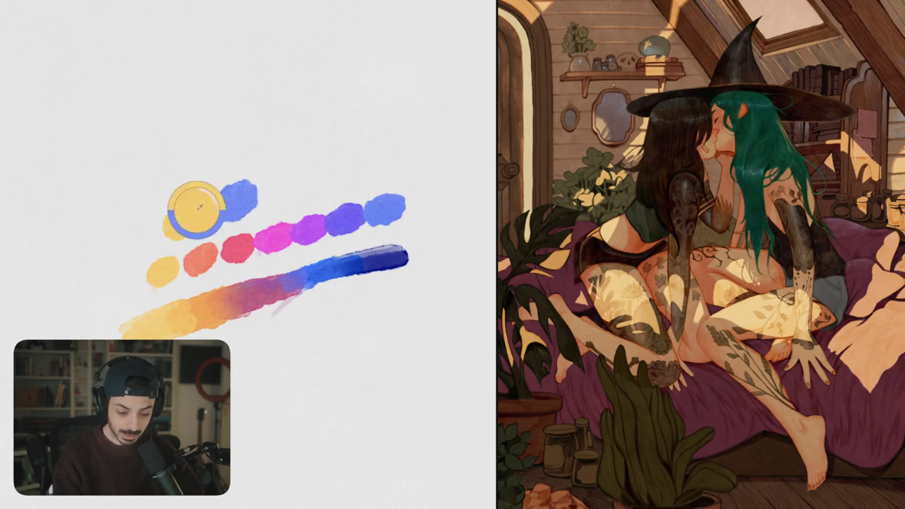
mouse_move(201, 212)
mouse_down()
mouse_move(227, 202)
mouse_move(209, 227)
mouse_up()
click(223, 207)
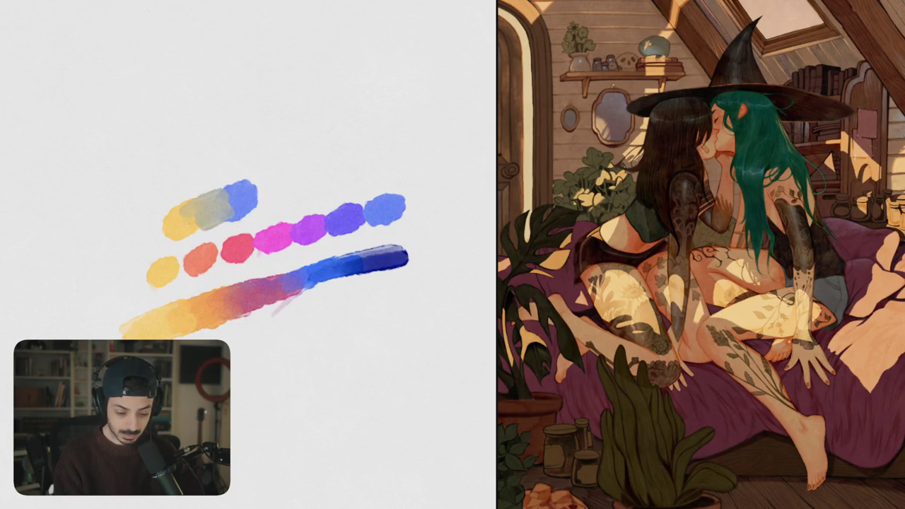
click(236, 195)
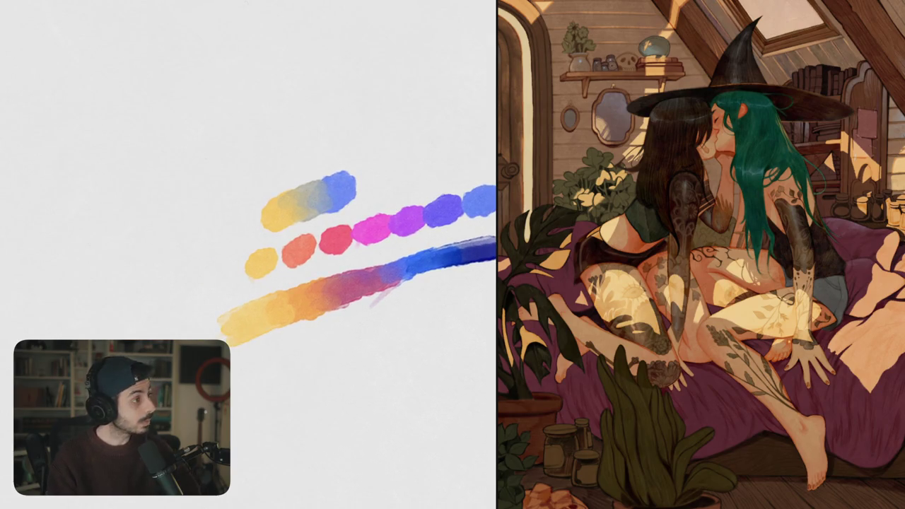
scroll(288, 211, up, 5)
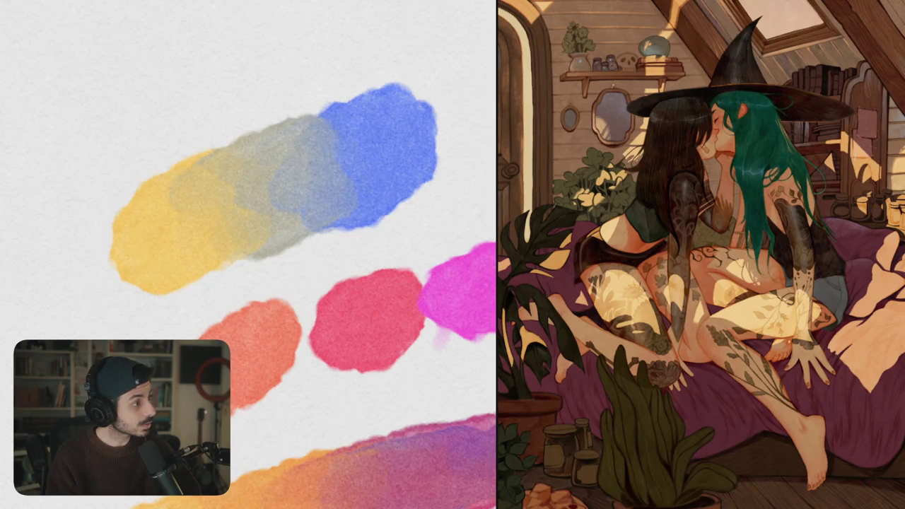
scroll(259, 206, down, 3)
scroll(259, 206, down, 2)
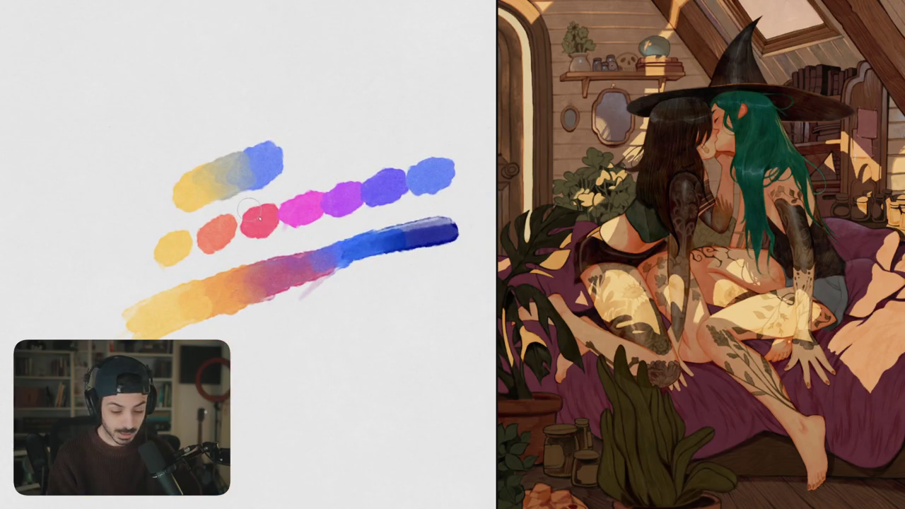
- Stroke a yellow-to-blue blend across the middle dabs, then soften the pink and blue areas
drag(187, 230, 444, 154)
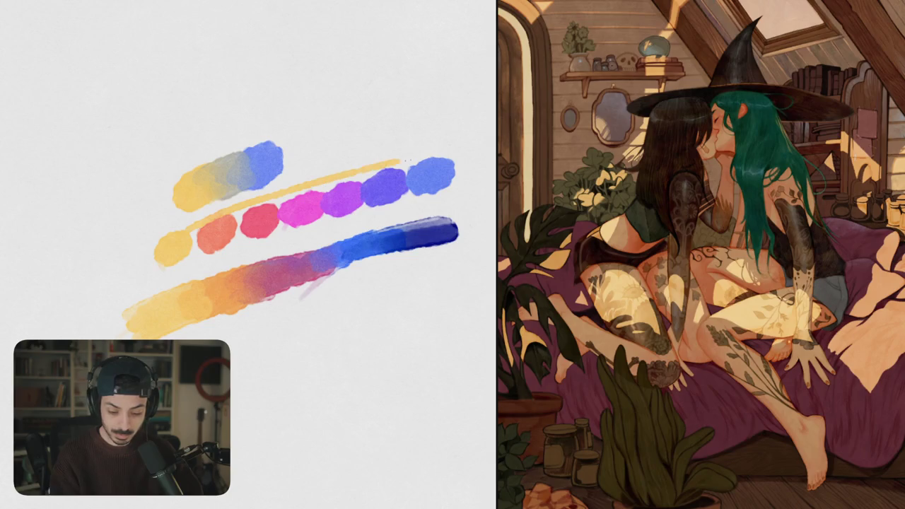
key(ctrl+z)
drag(182, 241, 438, 178)
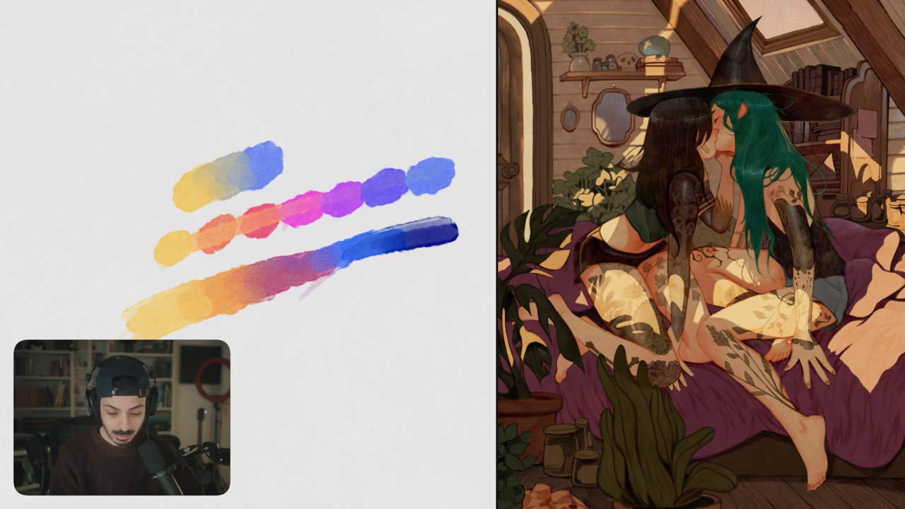
click(437, 170)
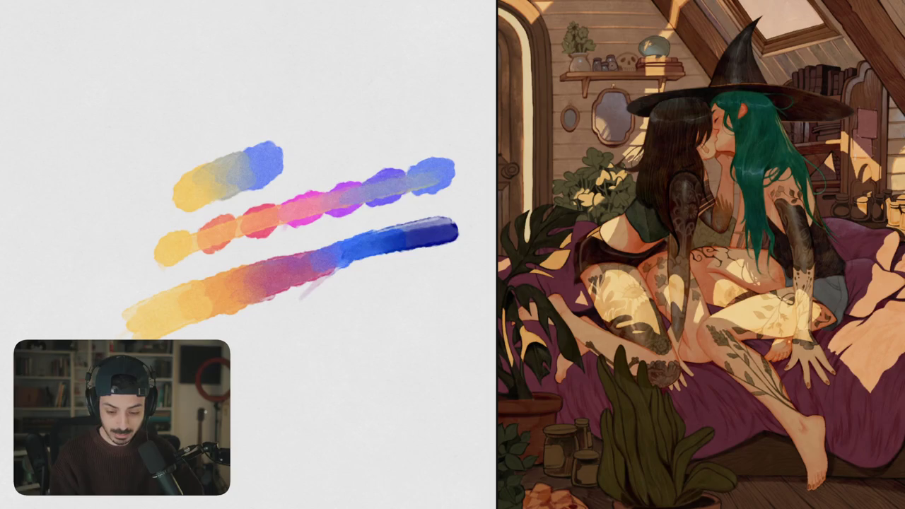
drag(335, 197, 373, 187)
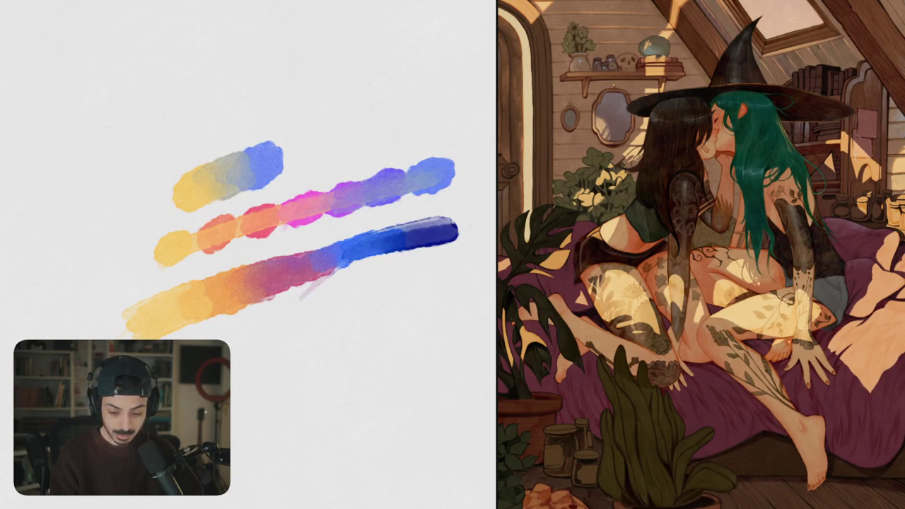
mouse_move(291, 214)
mouse_down()
mouse_move(327, 213)
mouse_move(283, 209)
mouse_move(281, 225)
mouse_move(230, 226)
mouse_move(240, 236)
mouse_move(205, 249)
mouse_move(182, 237)
mouse_move(175, 263)
mouse_up()
- Zoom out of the colour-test canvas and zoom into the attic painting's window frame
scroll(296, 233, down, 5)
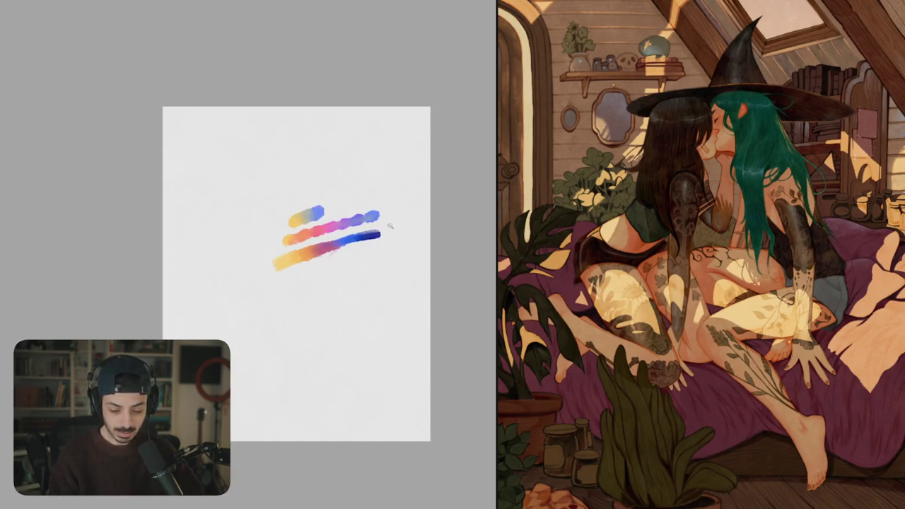
scroll(390, 226, up, 5)
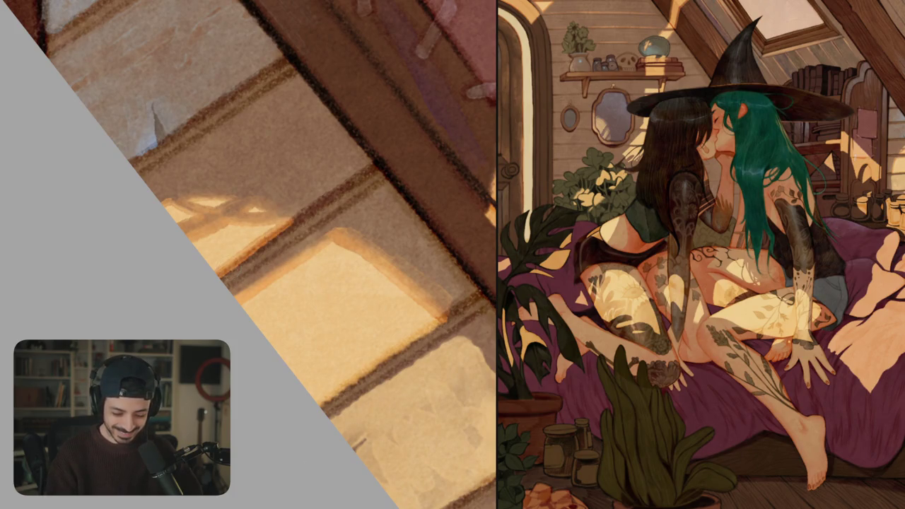
- Brush a dark line along the skylight's window frame
drag(219, 279, 382, 173)
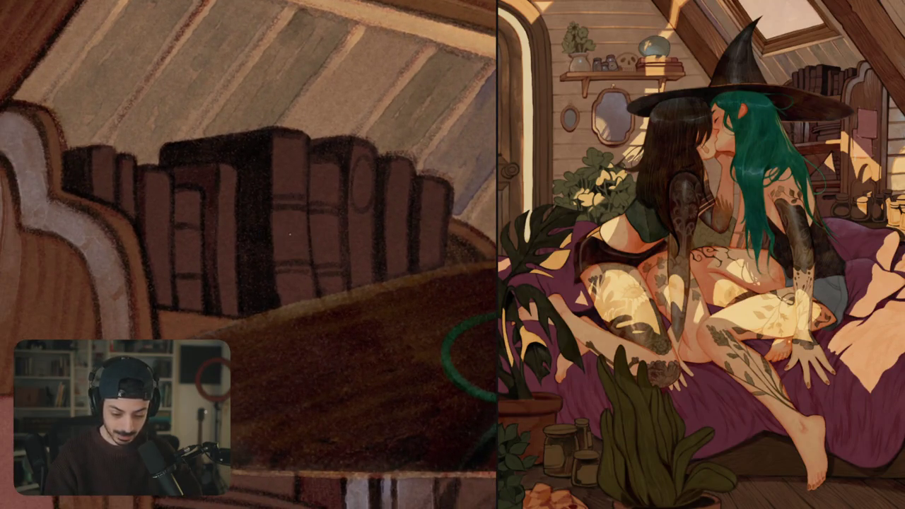
- Repaint three book spines in lighter pink, olive and blue-grey, then fit the canvas to screen
click(290, 168)
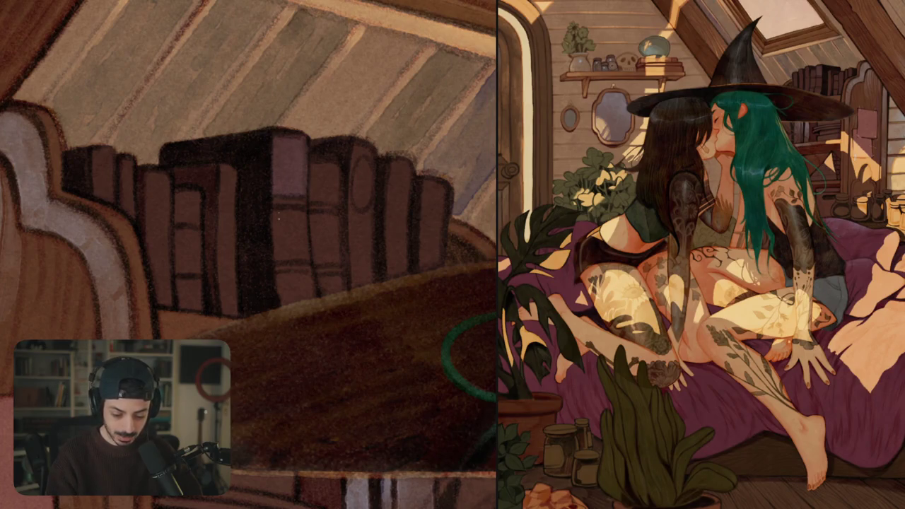
mouse_move(279, 218)
mouse_down()
mouse_move(304, 284)
mouse_move(284, 291)
mouse_up()
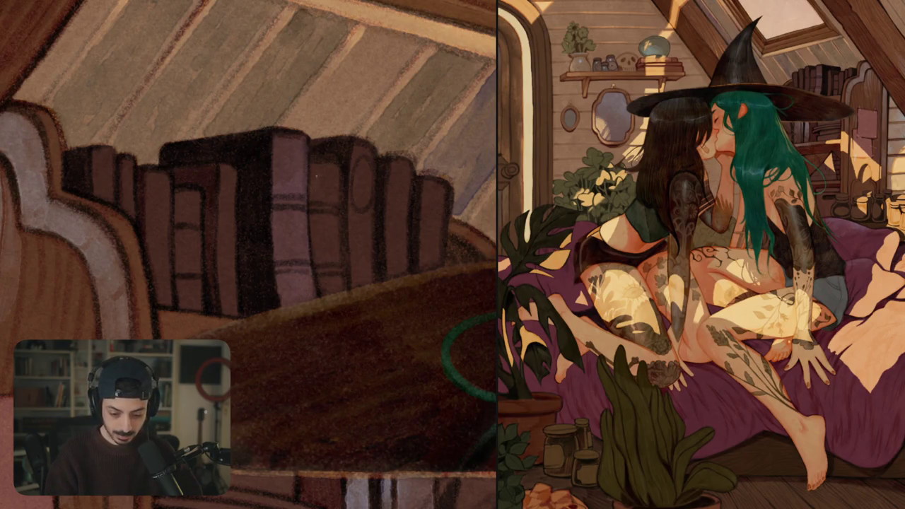
drag(320, 182, 314, 252)
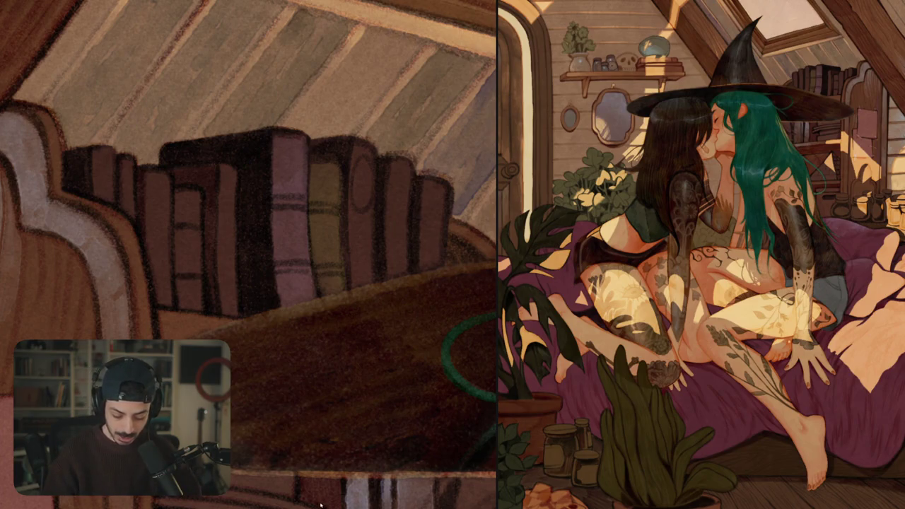
drag(361, 173, 357, 223)
mouse_move(357, 152)
mouse_down()
mouse_move(364, 240)
mouse_move(353, 272)
mouse_up()
key(ctrl+0)
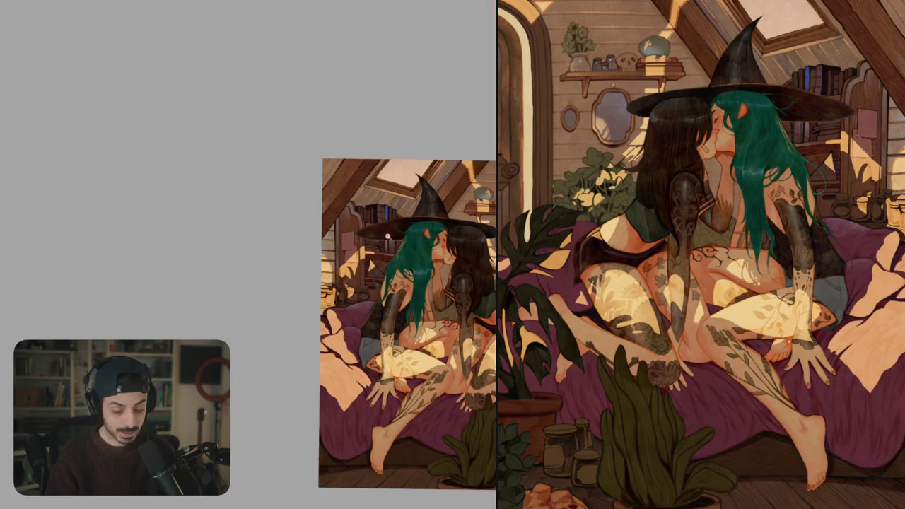
- Brush lavender highlights over the purple book's oval and down its spine
scroll(388, 237, up, 5)
scroll(388, 237, up, 2)
scroll(388, 237, up, 2)
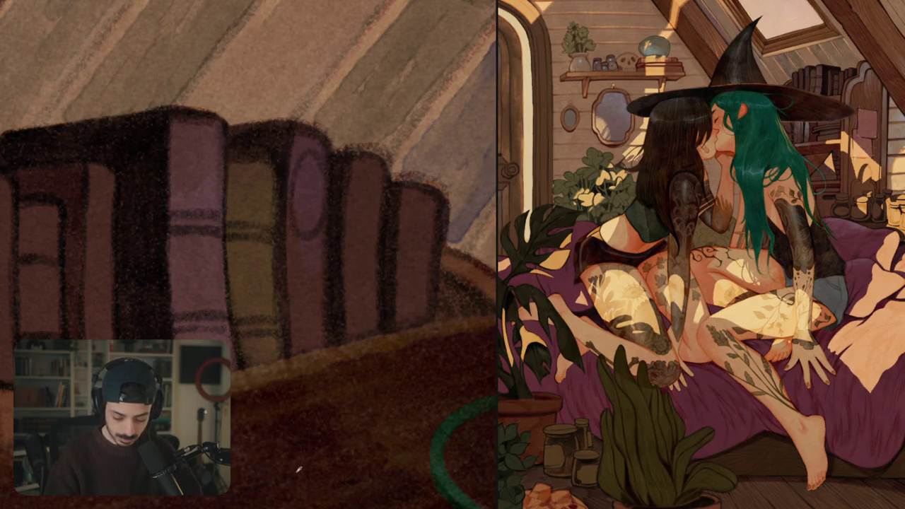
mouse_move(297, 236)
mouse_down()
mouse_move(297, 145)
mouse_move(311, 194)
mouse_up()
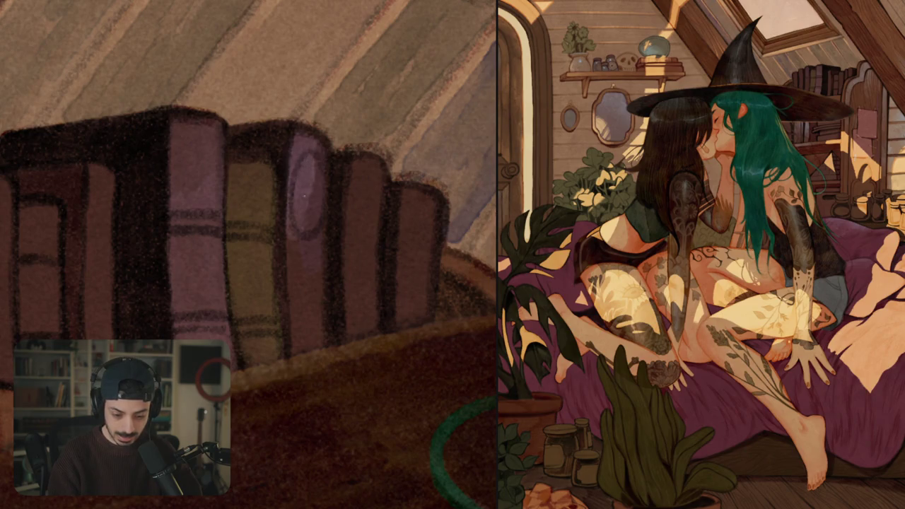
drag(314, 141, 319, 180)
drag(318, 234, 303, 321)
mouse_move(290, 233)
mouse_down()
mouse_move(293, 329)
mouse_move(305, 345)
mouse_up()
drag(321, 279, 315, 346)
- Build up pale grey highlights along the top and lower parts of the dark book spine
scroll(301, 283, down, 5)
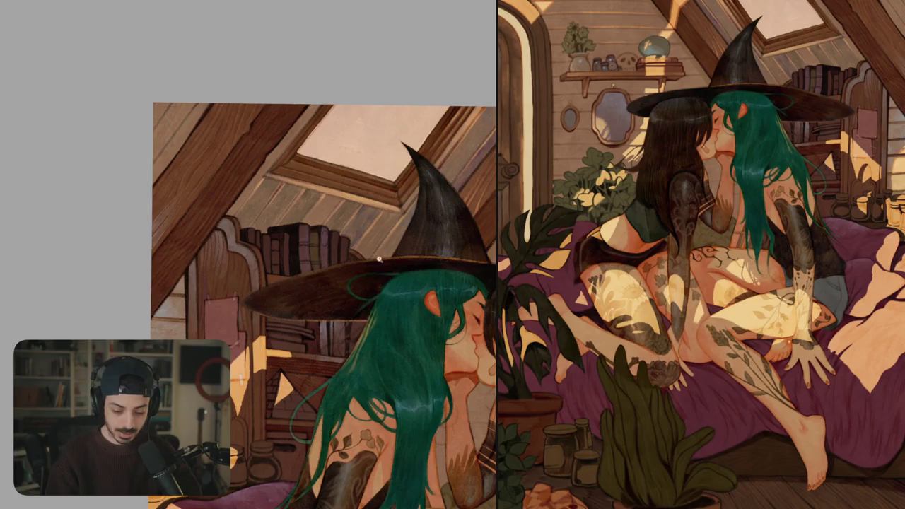
scroll(379, 259, down, 2)
scroll(388, 240, up, 1)
scroll(393, 233, up, 5)
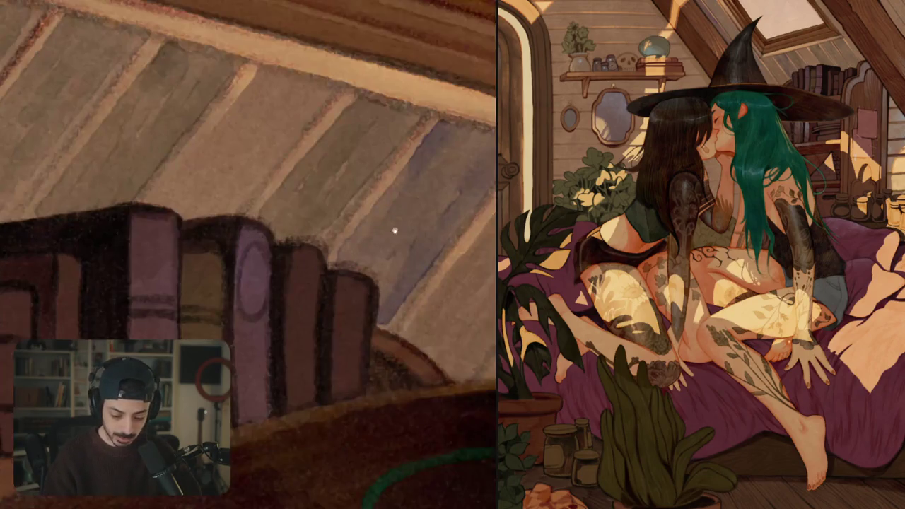
scroll(394, 229, down, 2)
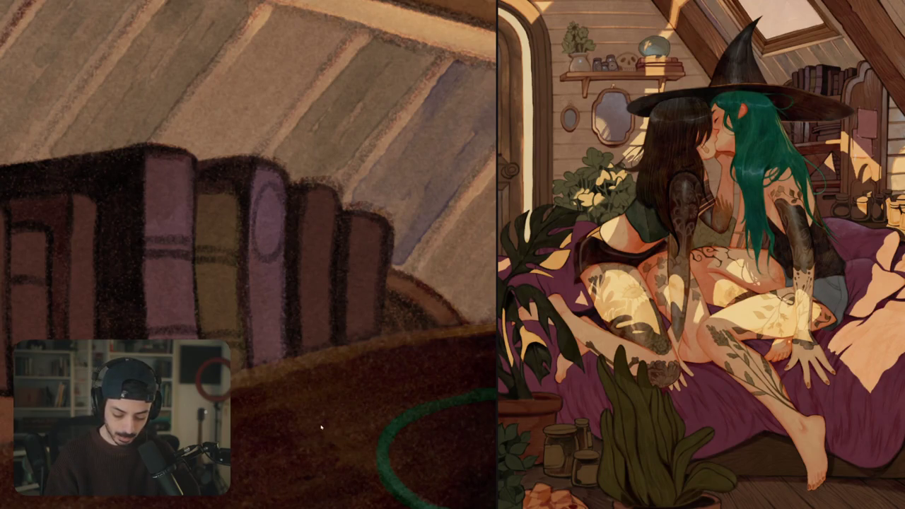
mouse_move(305, 212)
mouse_down()
mouse_move(327, 232)
mouse_move(319, 330)
mouse_up()
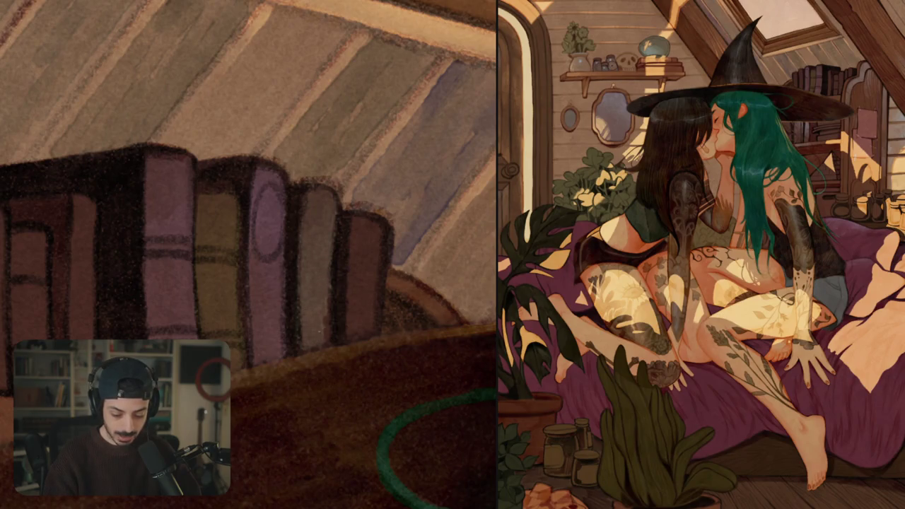
mouse_move(325, 297)
mouse_down()
mouse_move(329, 343)
mouse_move(311, 259)
mouse_up()
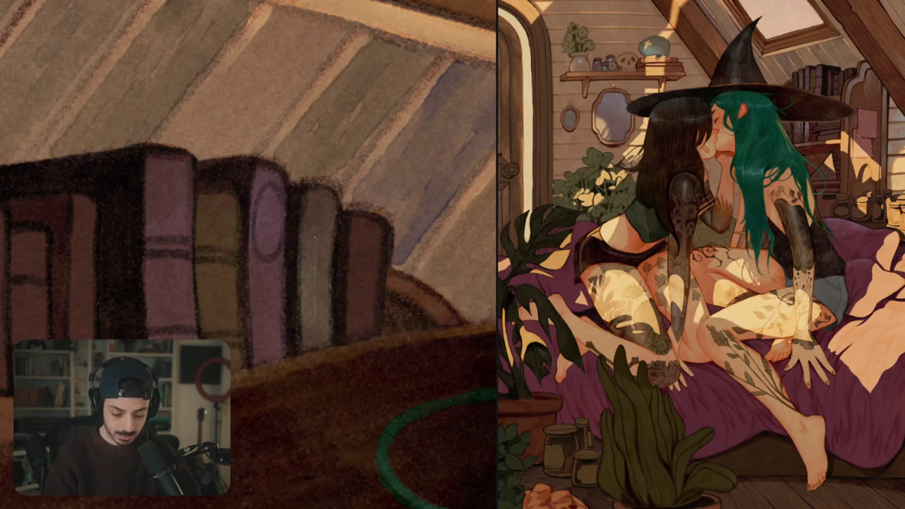
drag(320, 212, 329, 241)
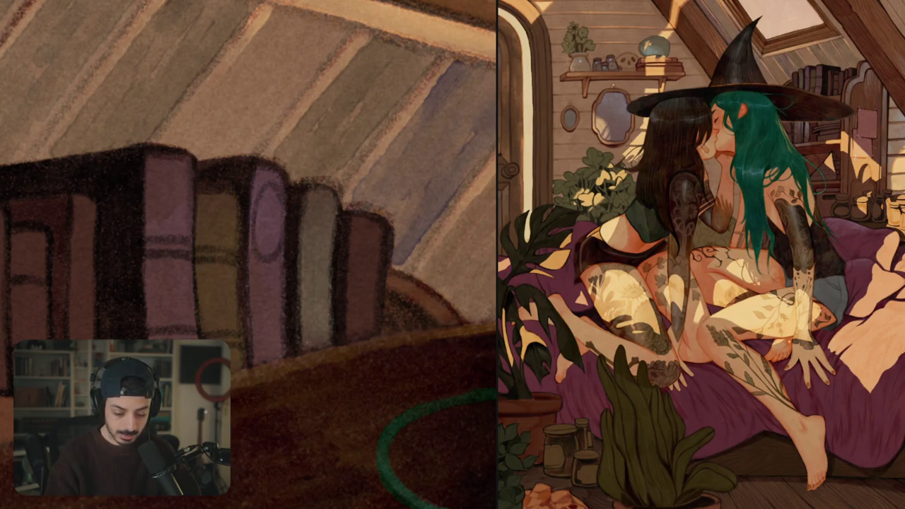
scroll(327, 297, down, 1)
scroll(329, 238, down, 1)
scroll(355, 269, down, 1)
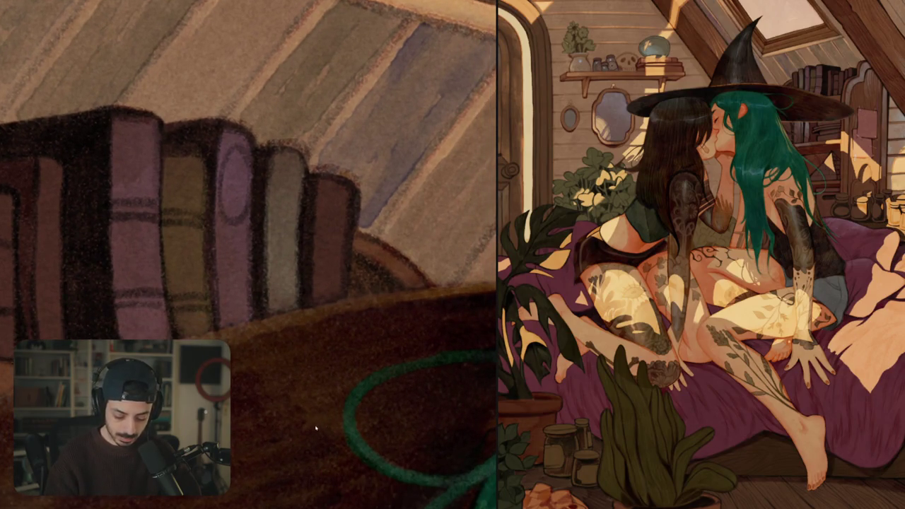
mouse_move(317, 183)
mouse_down()
mouse_move(324, 226)
mouse_move(347, 240)
mouse_move(332, 291)
mouse_up()
mouse_move(326, 233)
mouse_down()
mouse_move(314, 297)
mouse_move(329, 275)
mouse_up()
scroll(328, 238, down, 5)
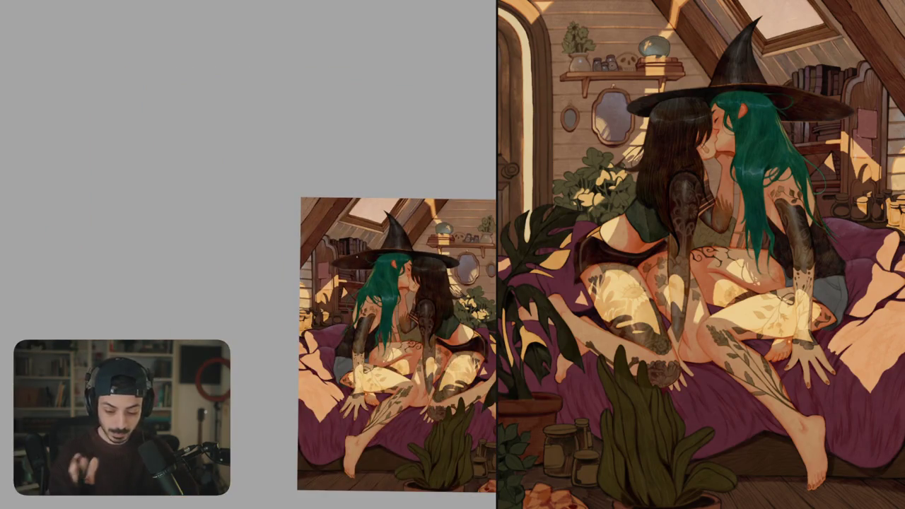
- Tilt the view and brush light strokes down the dark spine above the hat brim, then fit the painting
scroll(357, 258, up, 5)
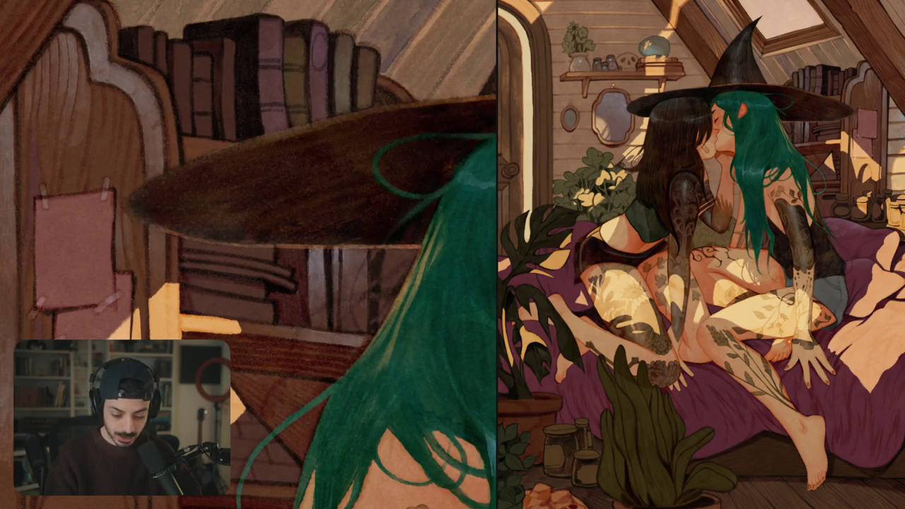
drag(320, 294, 279, 262)
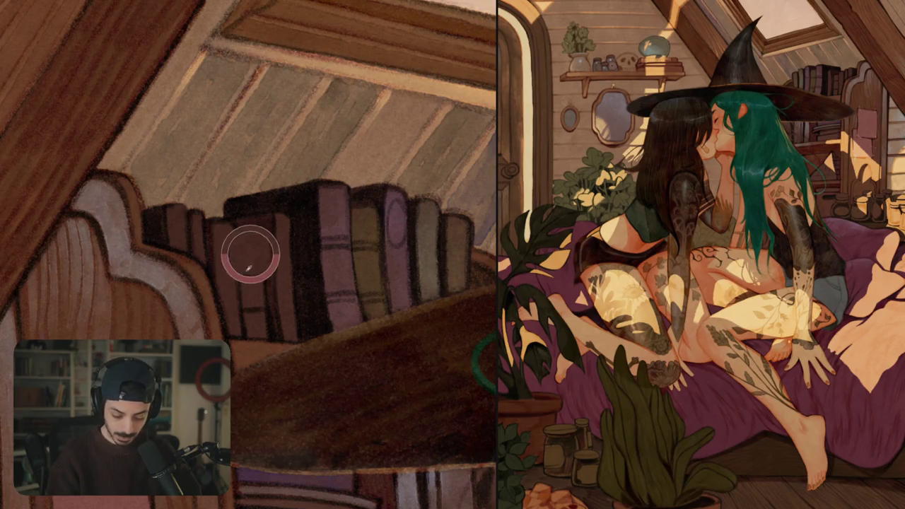
drag(240, 241, 260, 305)
mouse_move(249, 270)
mouse_down()
mouse_move(247, 331)
mouse_move(259, 338)
mouse_up()
key(ctrl+0)
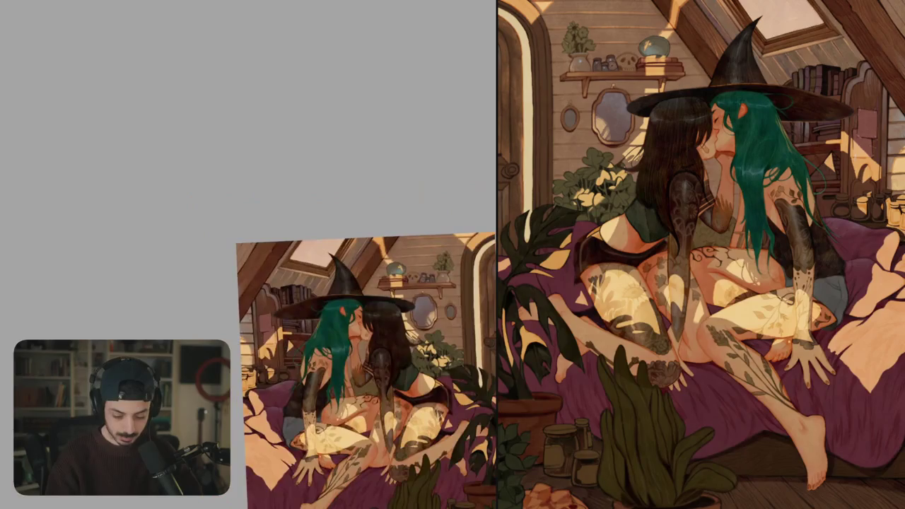
scroll(290, 296, up, 5)
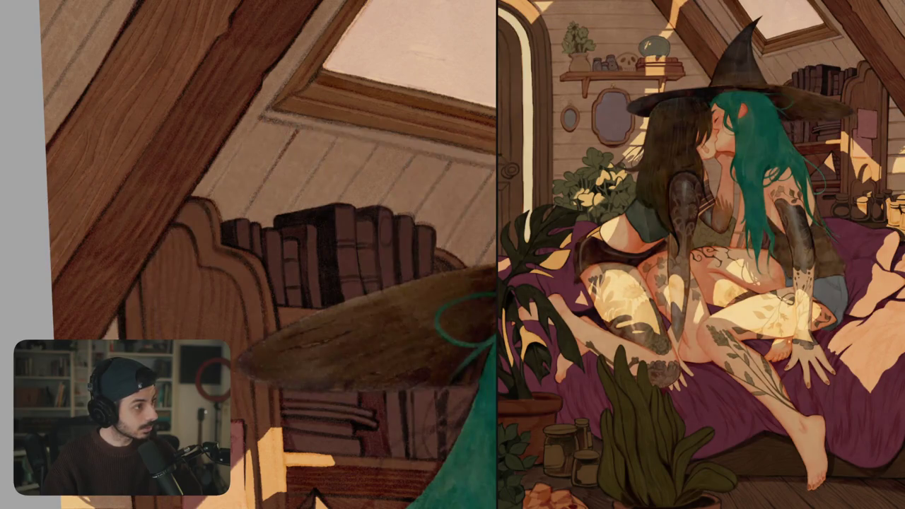
scroll(313, 493, down, 1)
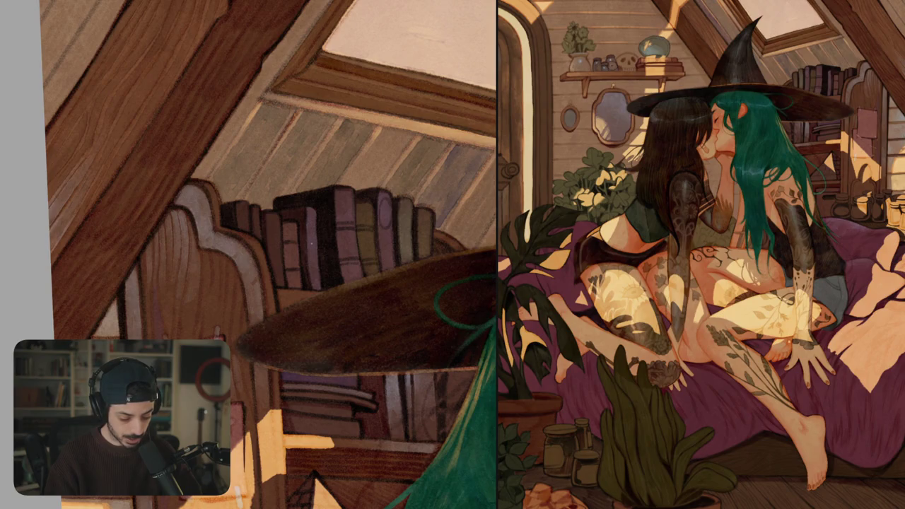
scroll(304, 248, up, 3)
scroll(293, 233, up, 2)
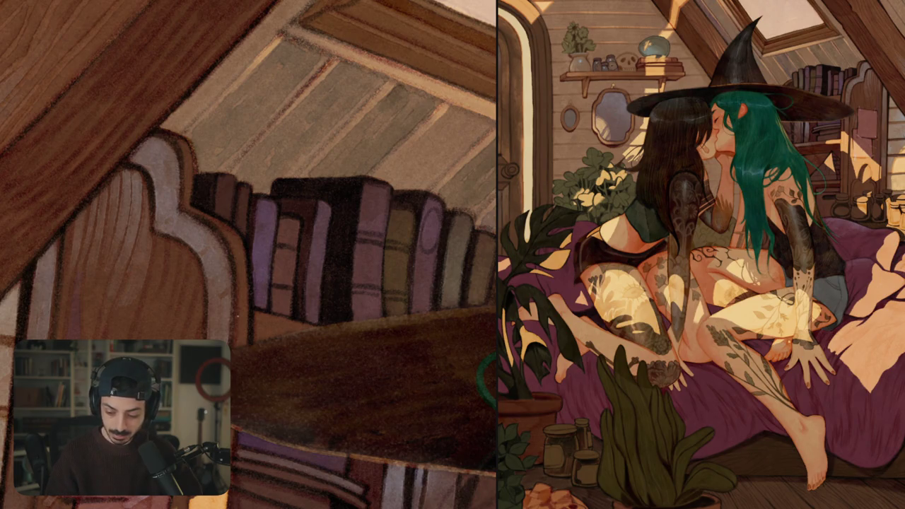
- Paint a lighter purple highlight down the left book spine, then review the fitted painting
mouse_move(225, 183)
mouse_down()
mouse_move(225, 213)
mouse_move(232, 180)
mouse_up()
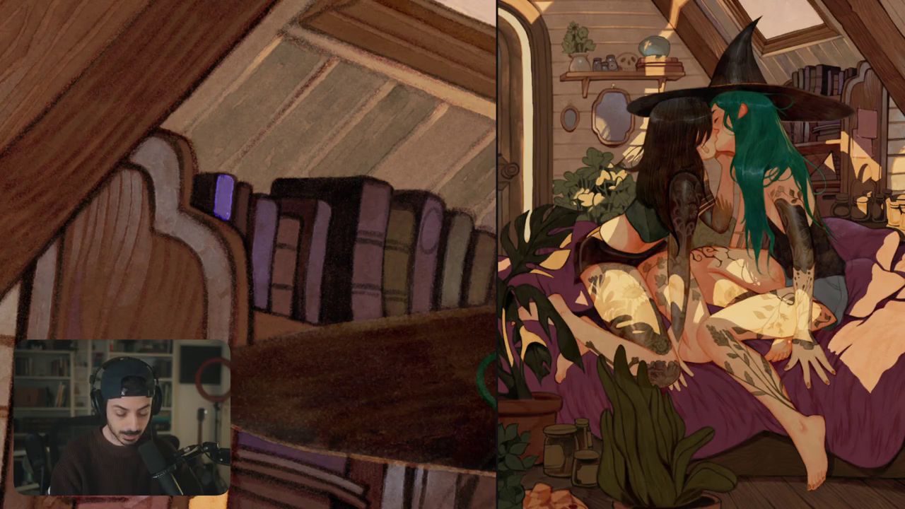
scroll(234, 191, up, 2)
scroll(234, 191, up, 3)
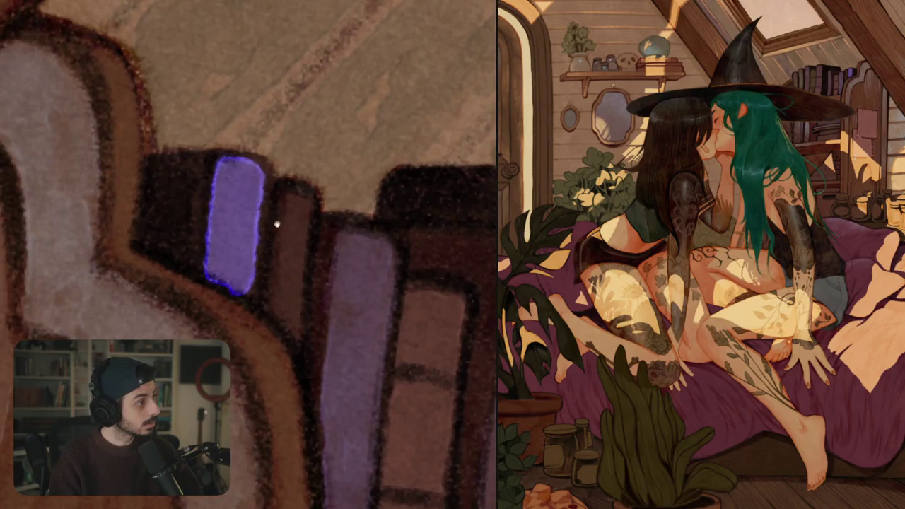
key(ctrl+z)
mouse_move(212, 225)
mouse_down()
mouse_move(230, 170)
mouse_move(246, 170)
mouse_move(251, 240)
mouse_up()
mouse_move(237, 201)
mouse_down()
mouse_move(212, 269)
mouse_move(233, 251)
mouse_move(255, 290)
mouse_up()
key(ctrl+0)
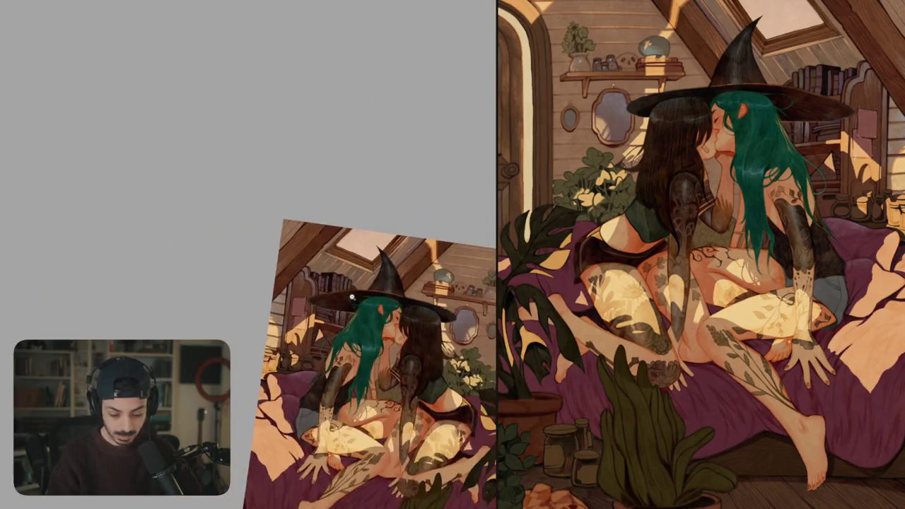
scroll(405, 261, up, 5)
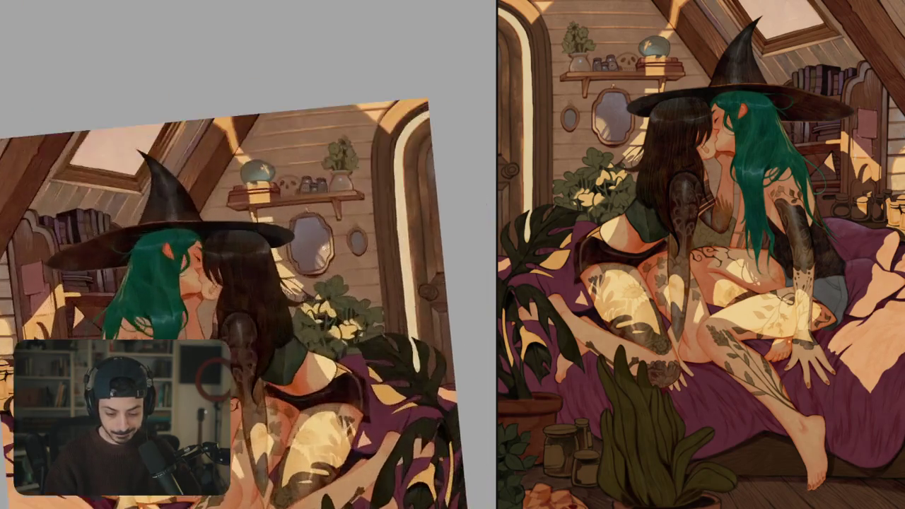
scroll(405, 262, up, 5)
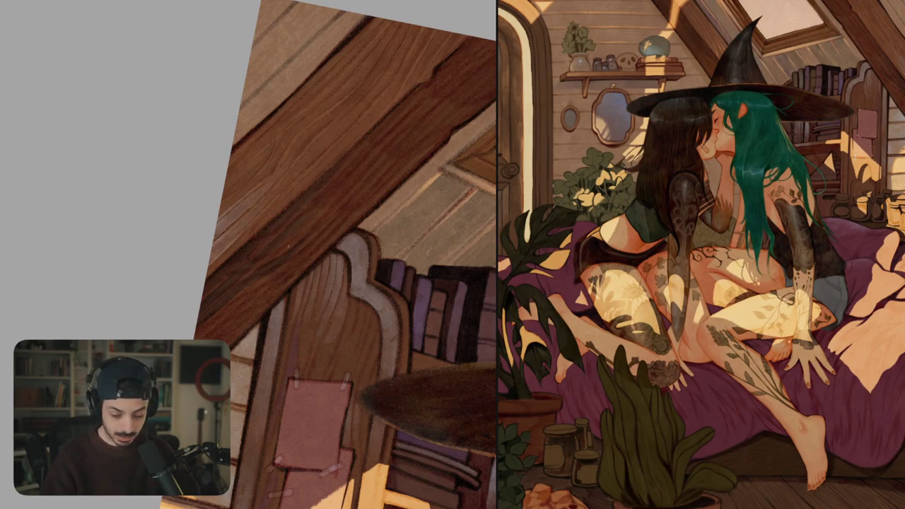
scroll(386, 133, down, 5)
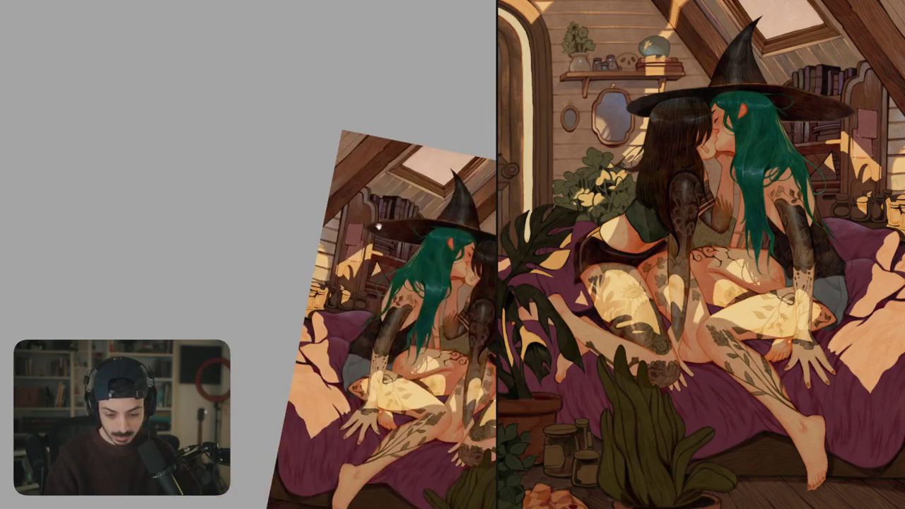
- Rotate the canvas clockwise around the skylight rafter and darken the skylight frame's edge
scroll(303, 200, up, 5)
drag(302, 199, 306, 348)
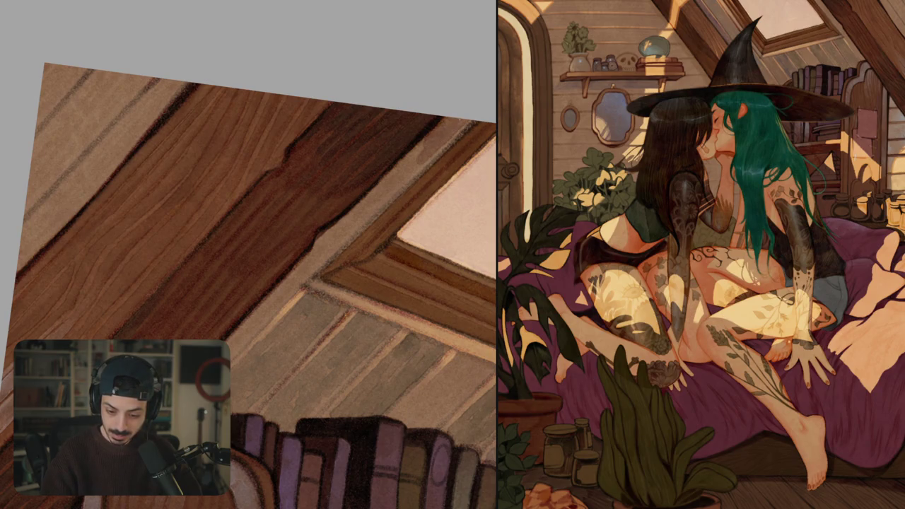
mouse_move(419, 145)
mouse_down()
mouse_move(353, 230)
mouse_move(317, 258)
mouse_up()
- Extend the dark shading along the window frame and add a light grain streak on the beam
drag(360, 202, 228, 349)
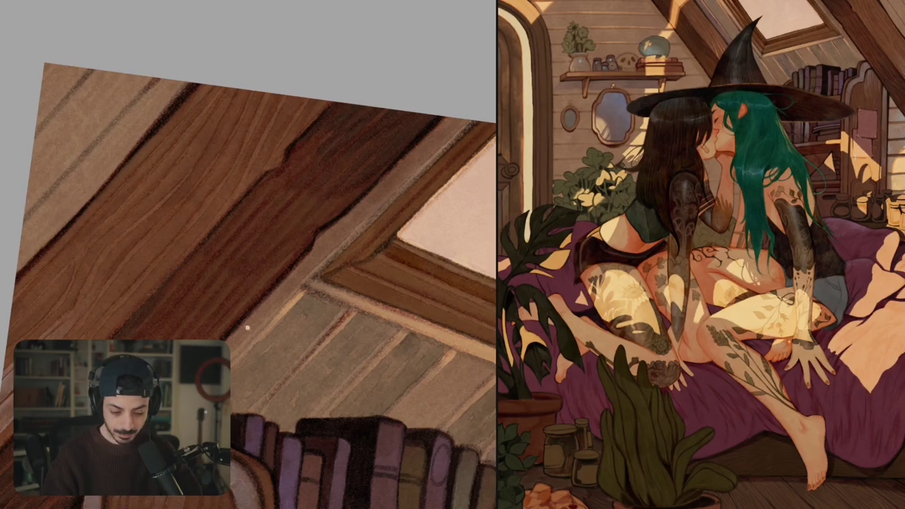
scroll(376, 145, down, 5)
scroll(376, 145, down, 3)
scroll(376, 144, up, 5)
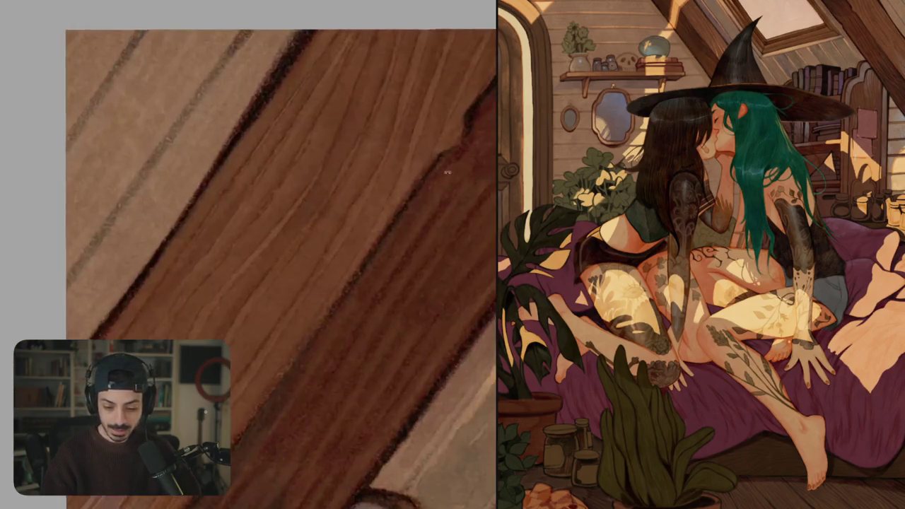
mouse_move(376, 144)
mouse_down()
mouse_move(309, 444)
mouse_move(333, 85)
mouse_move(331, 185)
mouse_up()
key(ctrl+z)
mouse_move(352, 78)
mouse_down()
mouse_move(352, 135)
mouse_move(369, 149)
mouse_up()
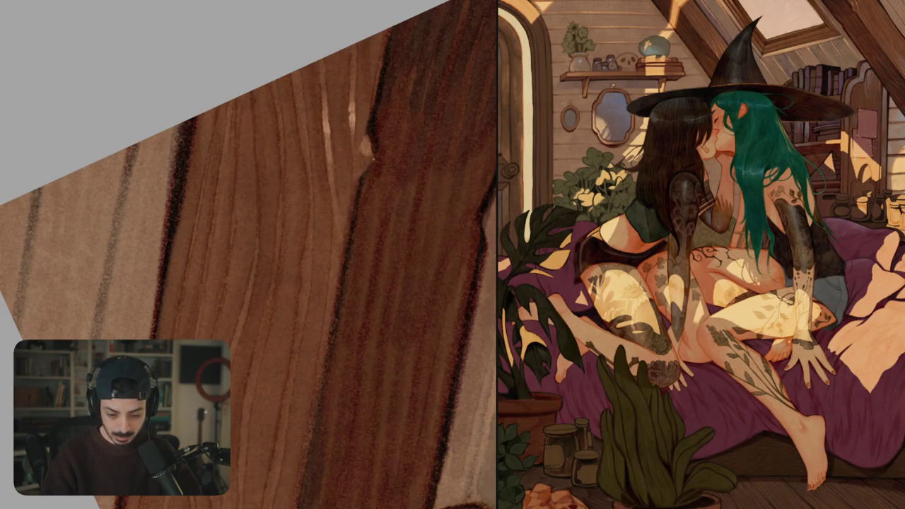
key(ctrl+0)
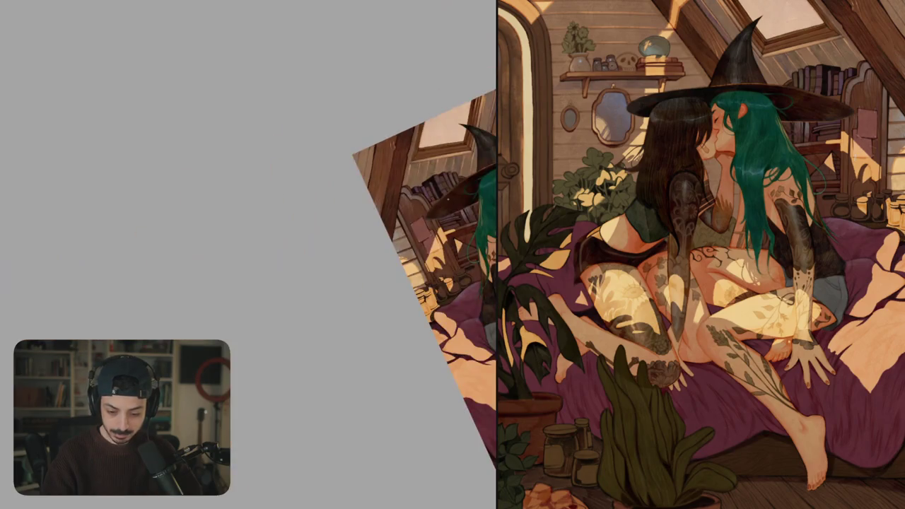
- Level the view and paint a light grain streak along the roof beam
scroll(332, 282, up, 5)
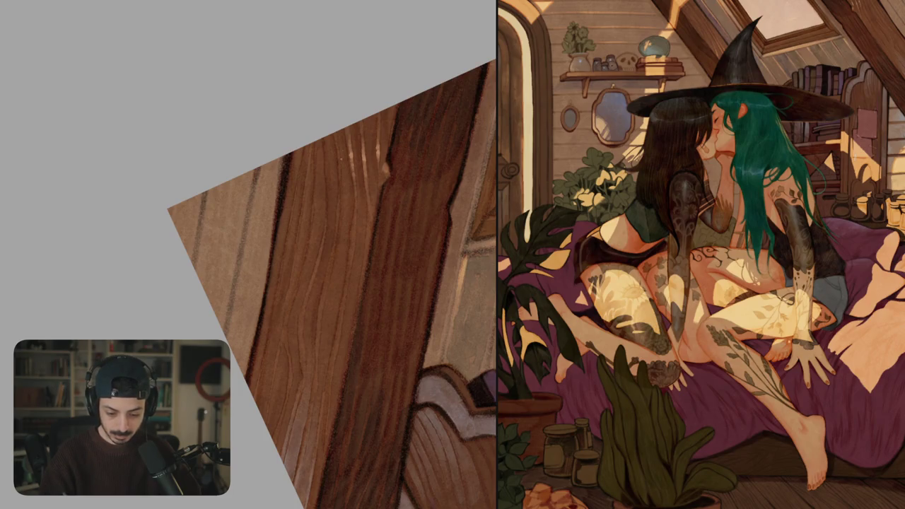
key(ctrl+0)
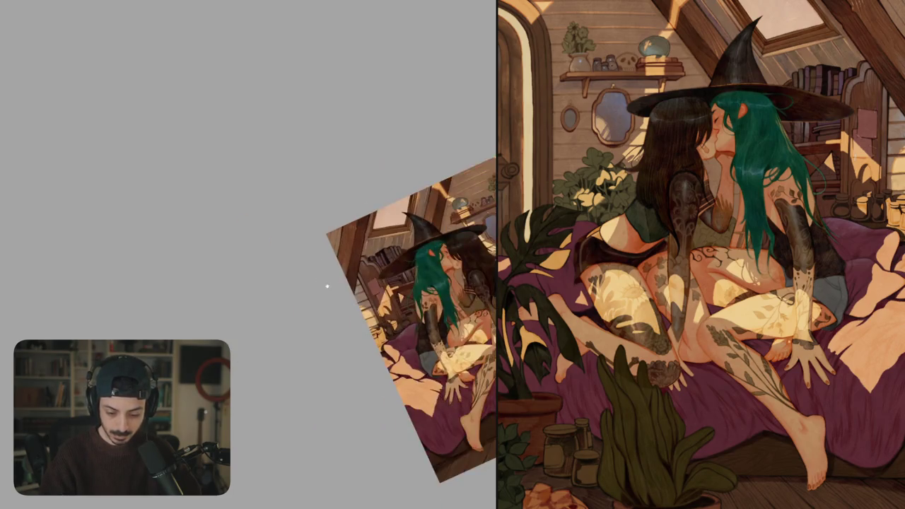
drag(325, 283, 345, 264)
scroll(345, 264, up, 5)
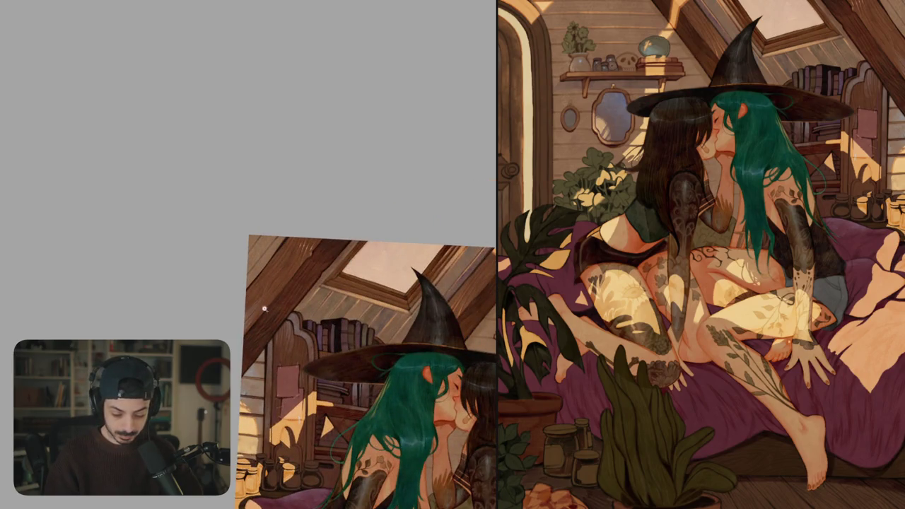
scroll(346, 263, up, 5)
scroll(371, 250, up, 2)
drag(228, 247, 273, 205)
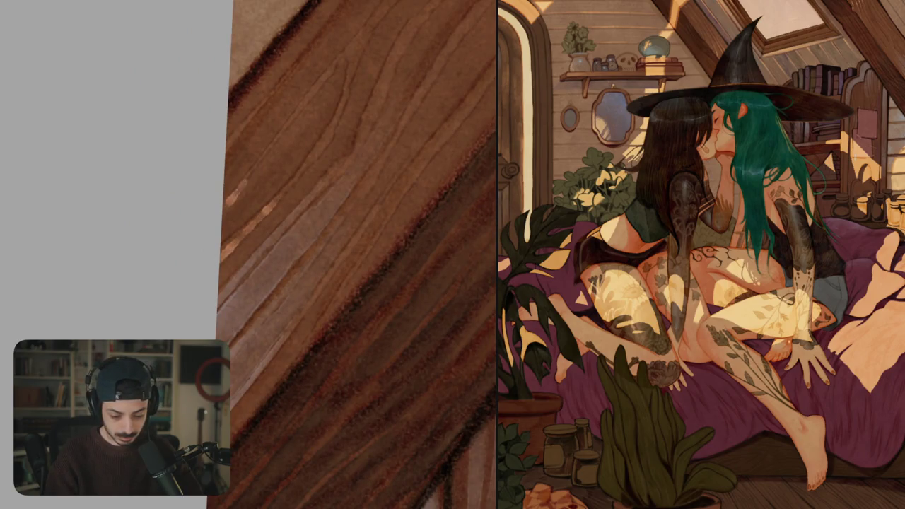
- Add a short and a longer light streak across the beam
scroll(255, 226, down, 3)
scroll(282, 245, down, 3)
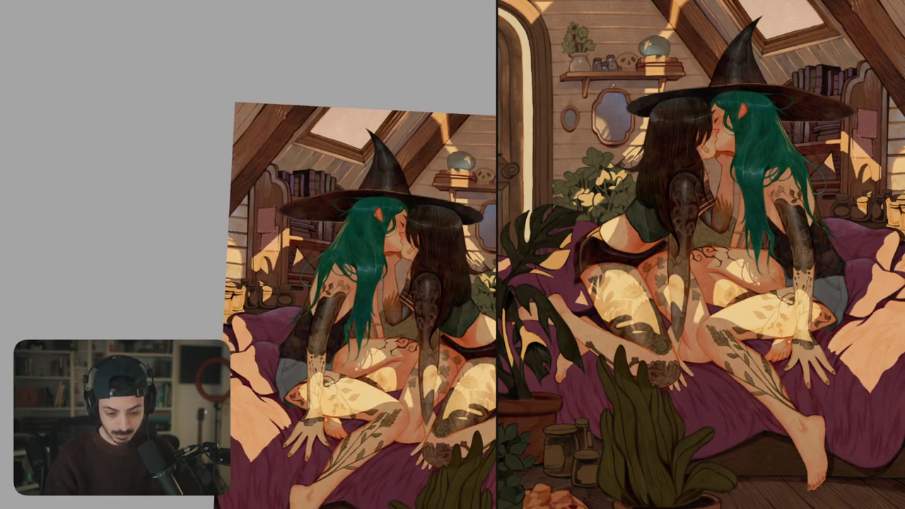
scroll(285, 248, up, 2)
scroll(284, 247, up, 3)
scroll(284, 248, up, 2)
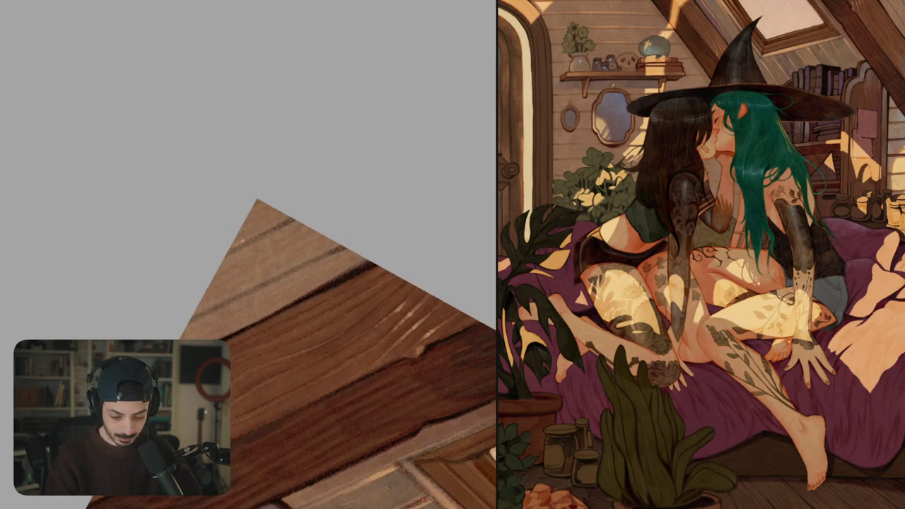
drag(234, 244, 259, 233)
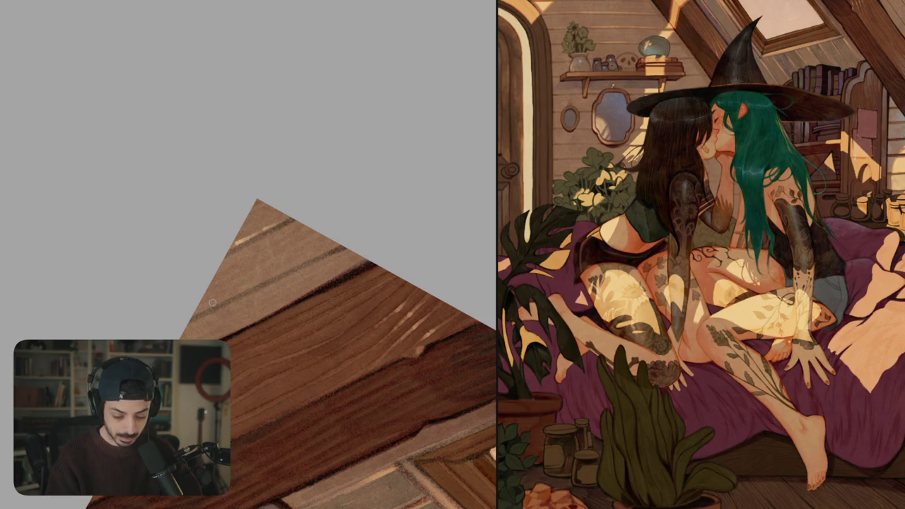
mouse_move(212, 302)
mouse_down()
mouse_move(205, 309)
mouse_move(267, 282)
mouse_up()
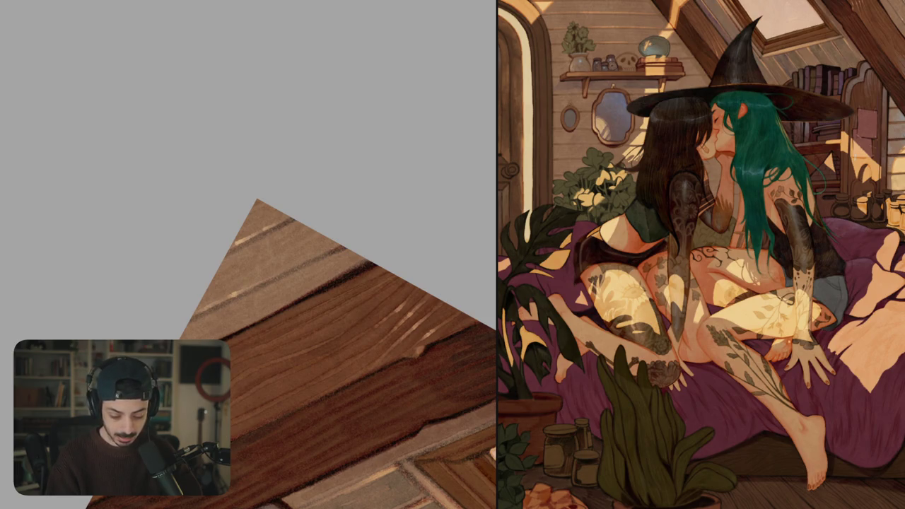
- Darken the grain on the wooden wall boards with dark strokes
scroll(318, 318, down, 3)
scroll(318, 318, down, 2)
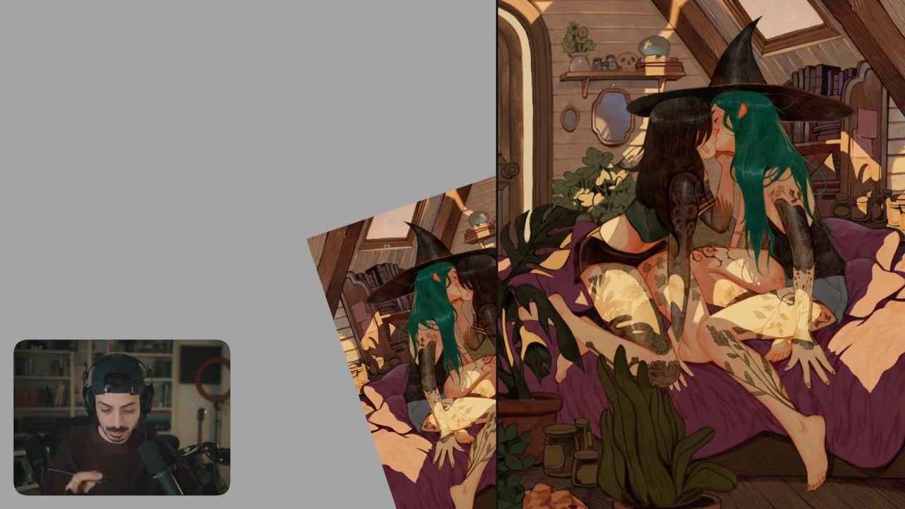
scroll(332, 297, up, 2)
scroll(333, 297, up, 2)
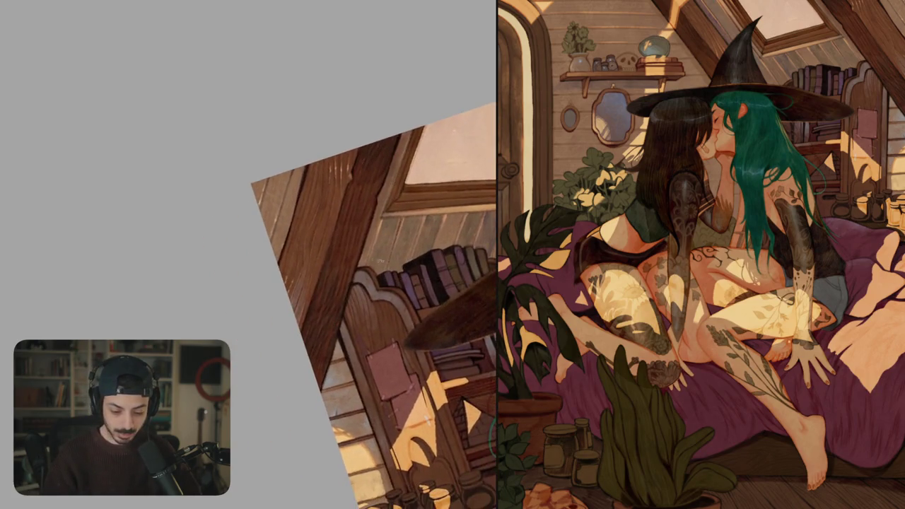
scroll(320, 200, up, 2)
scroll(311, 212, up, 2)
scroll(280, 205, up, 2)
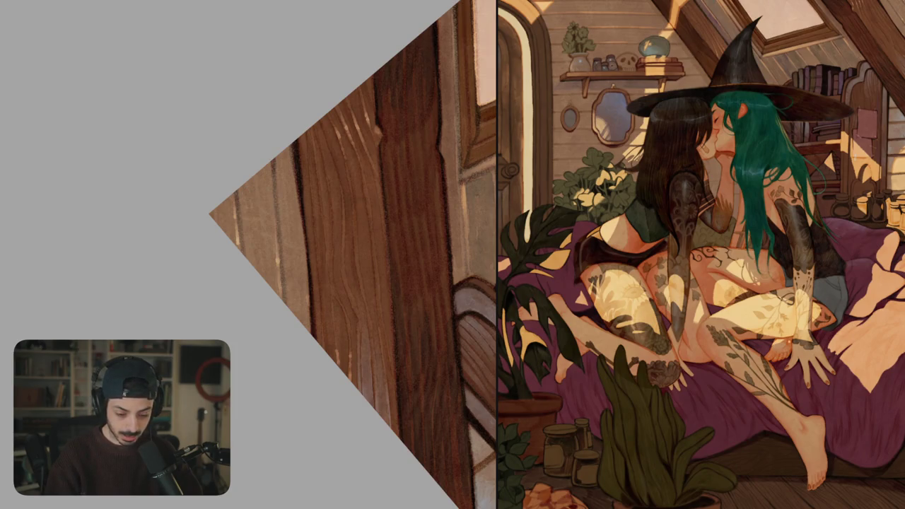
drag(240, 201, 266, 186)
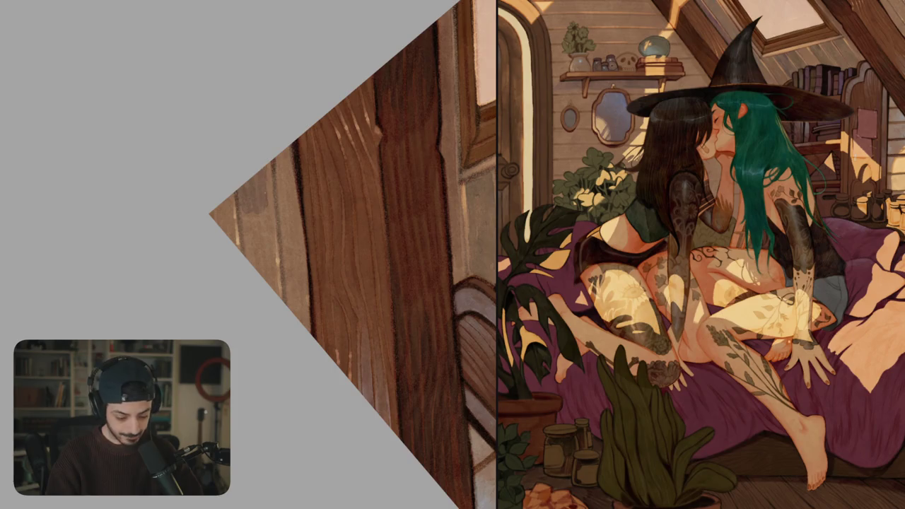
mouse_move(269, 219)
mouse_down()
mouse_move(248, 219)
mouse_move(243, 231)
mouse_move(262, 246)
mouse_move(250, 266)
mouse_move(268, 270)
mouse_up()
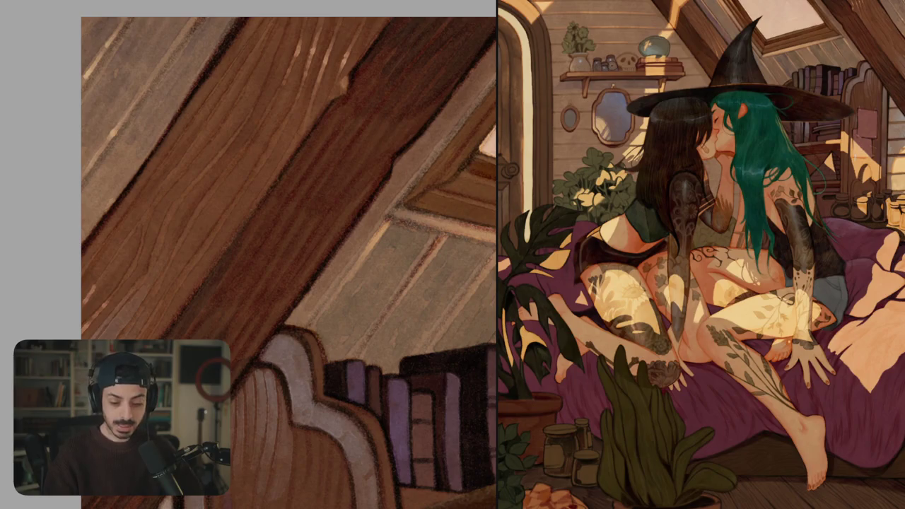
- Add a faint light streak along the rafter
scroll(293, 202, down, 5)
scroll(293, 202, up, 5)
scroll(323, 212, up, 5)
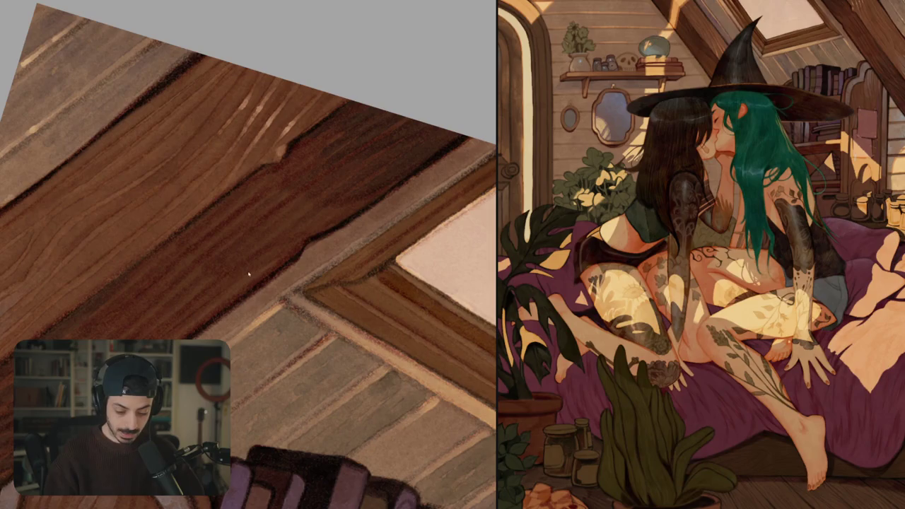
drag(207, 281, 157, 325)
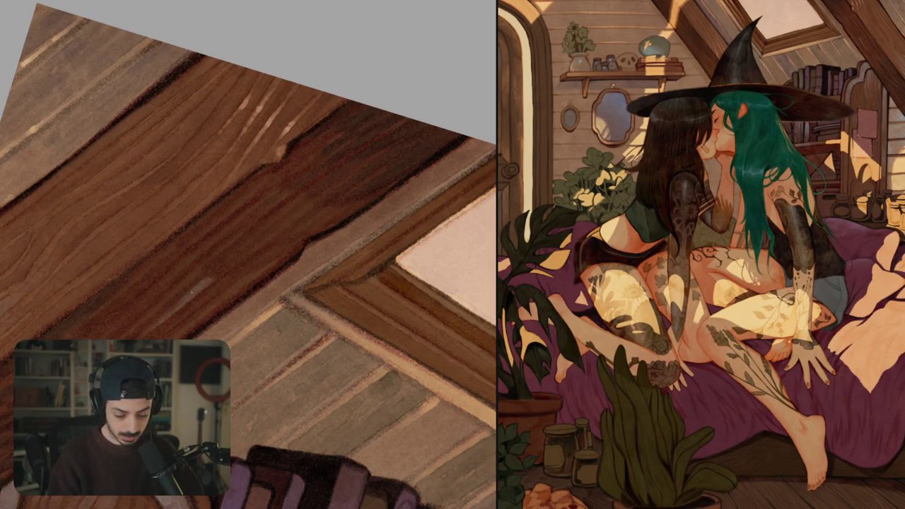
drag(270, 245, 304, 234)
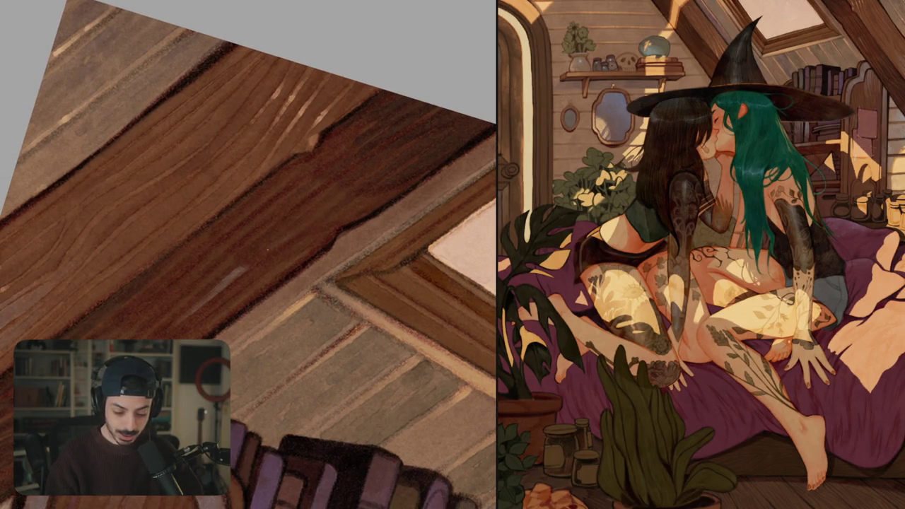
scroll(275, 243, up, 3)
scroll(239, 267, up, 3)
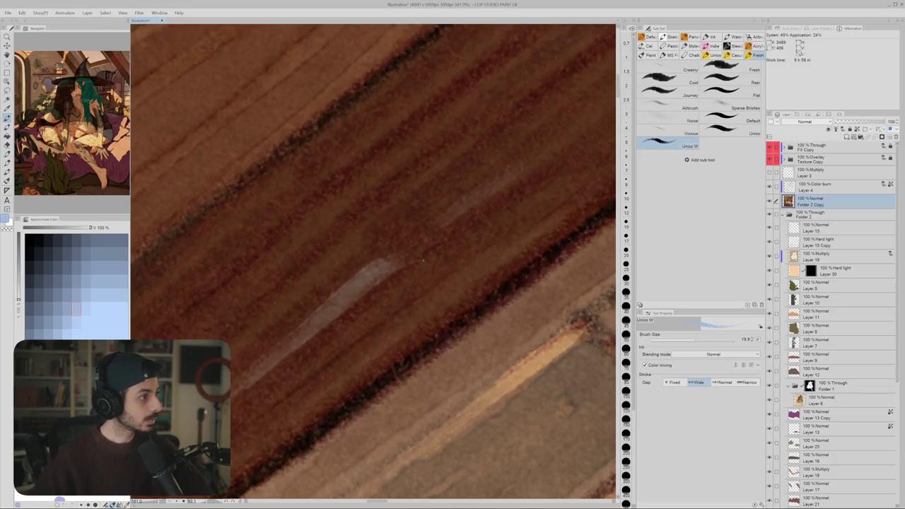
drag(396, 248, 446, 230)
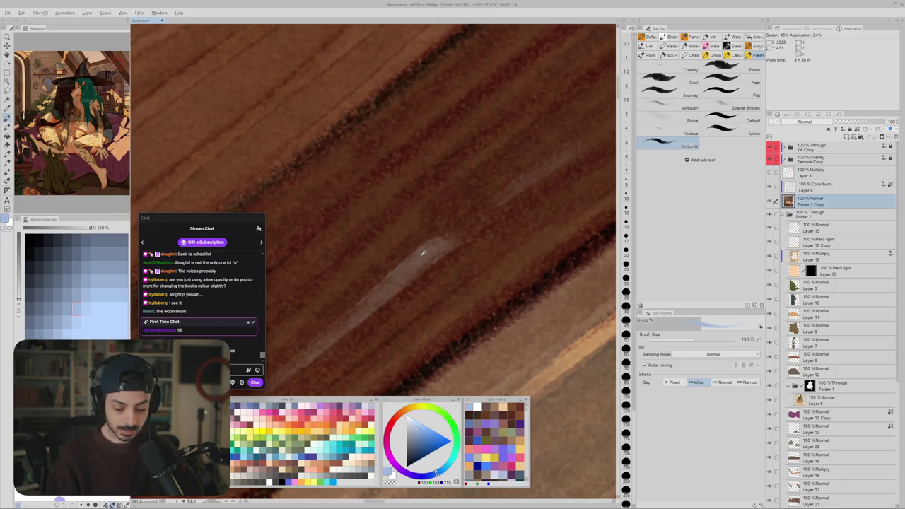
alt+click(424, 253)
drag(424, 253, 418, 260)
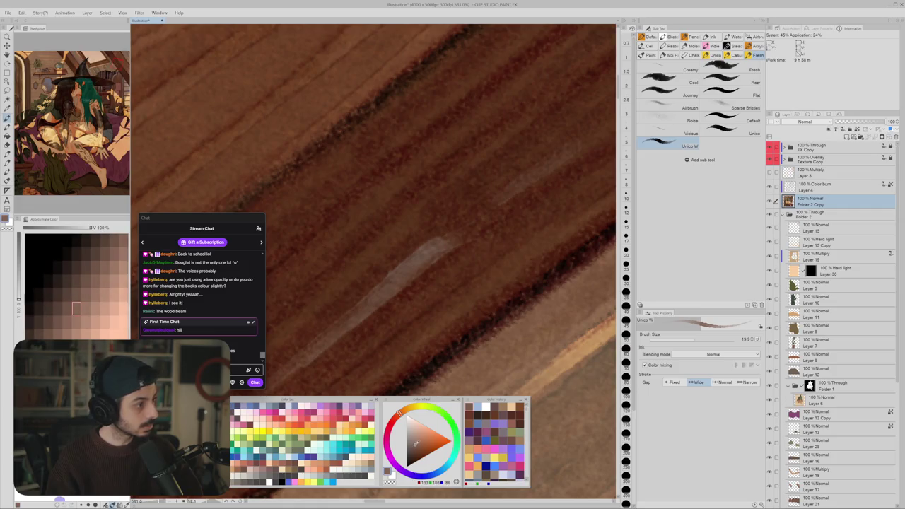
click(235, 410)
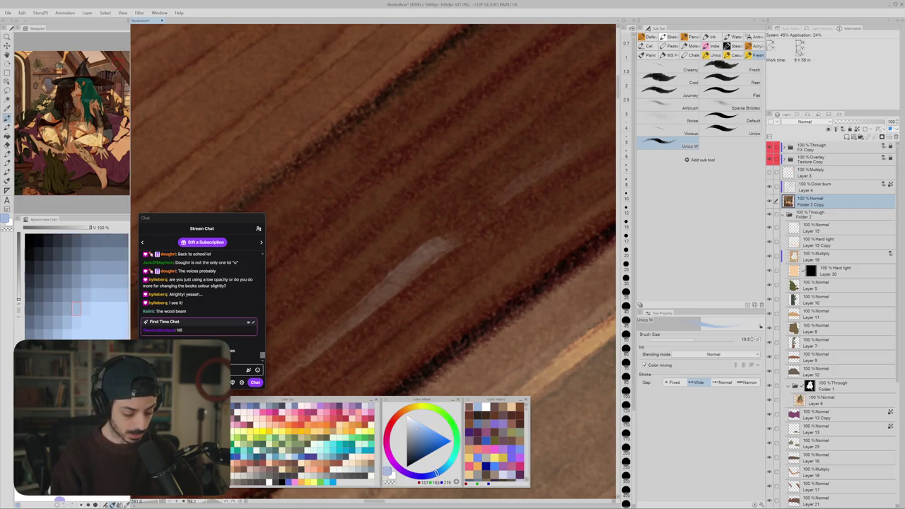
mouse_move(366, 263)
mouse_down()
mouse_move(417, 238)
mouse_move(360, 256)
mouse_up()
key(ctrl+z)
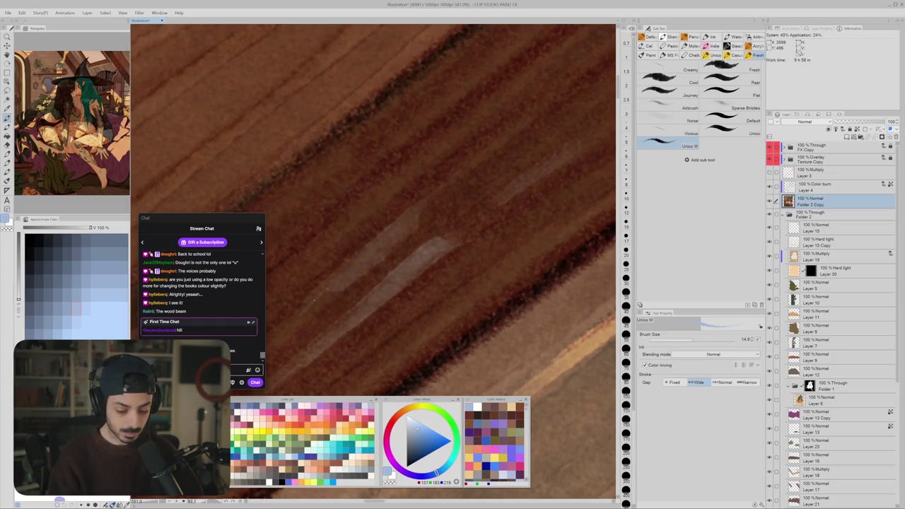
scroll(273, 335, down, 5)
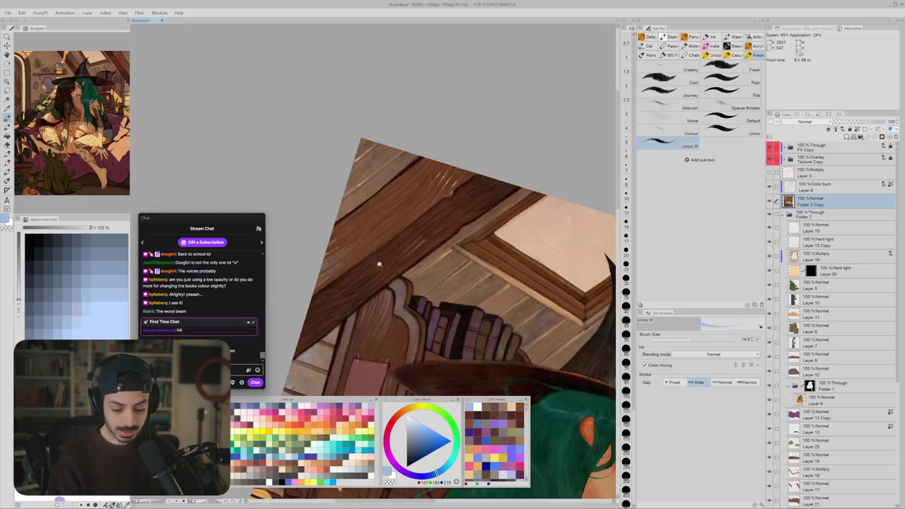
- Zoom out, then pan down-left until the beam's lower end at the slanted left edge shows
drag(396, 282, 421, 249)
scroll(422, 249, up, 5)
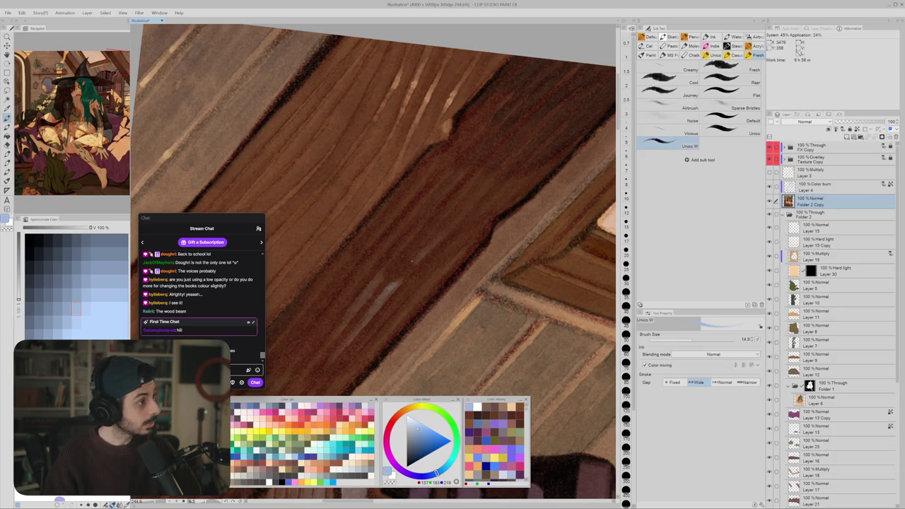
scroll(407, 272, up, 1)
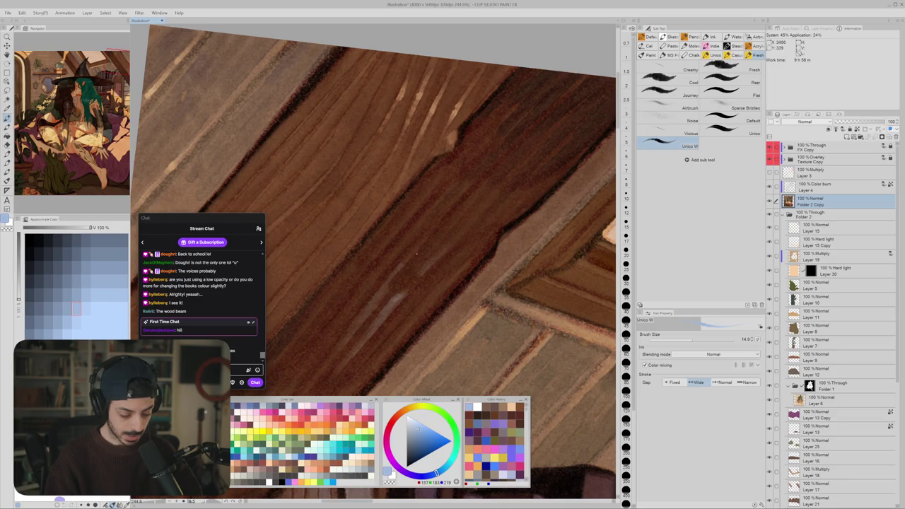
scroll(417, 253, down, 1)
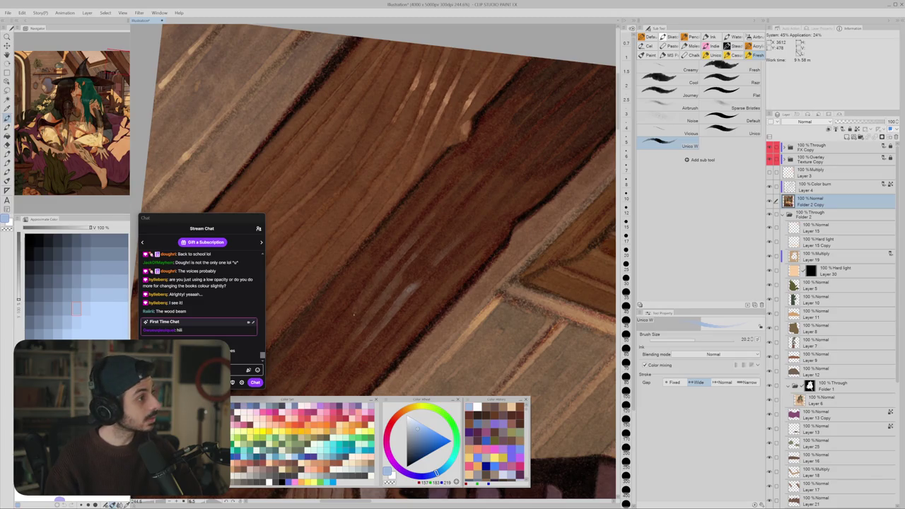
scroll(417, 241, down, 2)
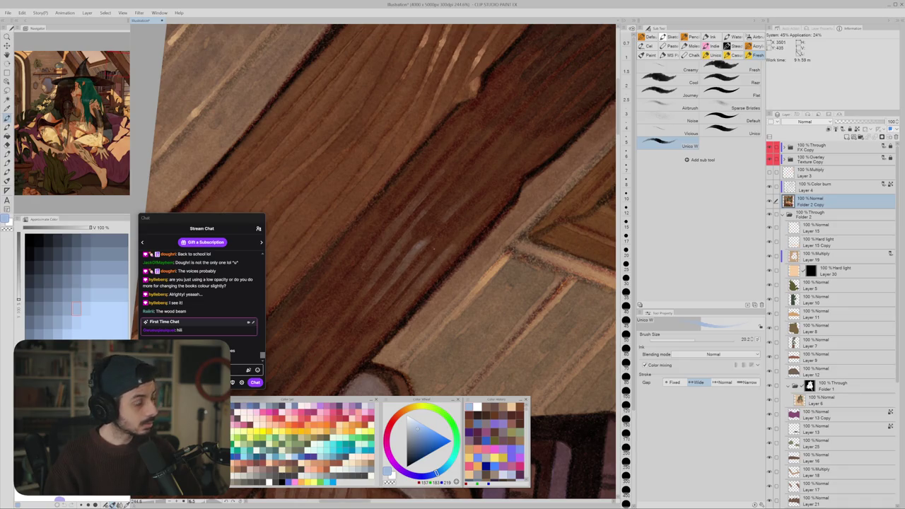
drag(423, 263, 344, 306)
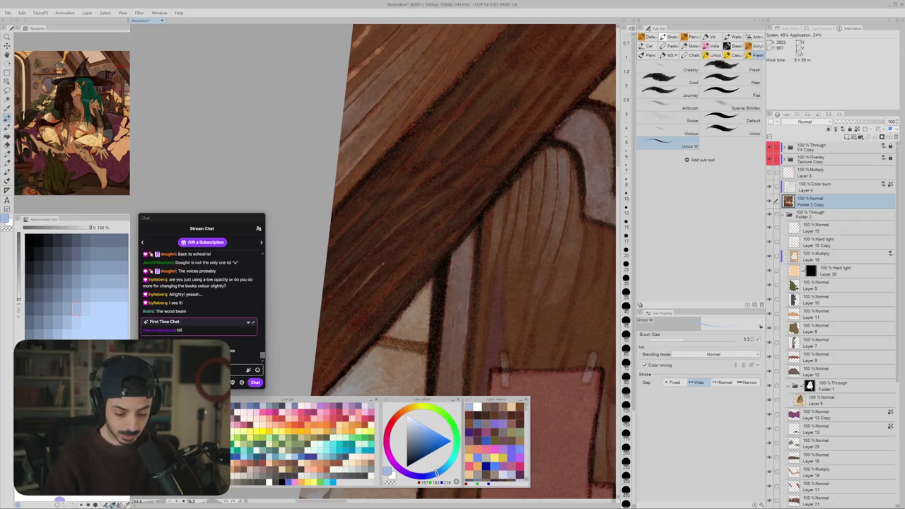
- Enlarge the Unico brush and paint lighter grain strokes on the beam in sampled wood brown
drag(369, 283, 375, 290)
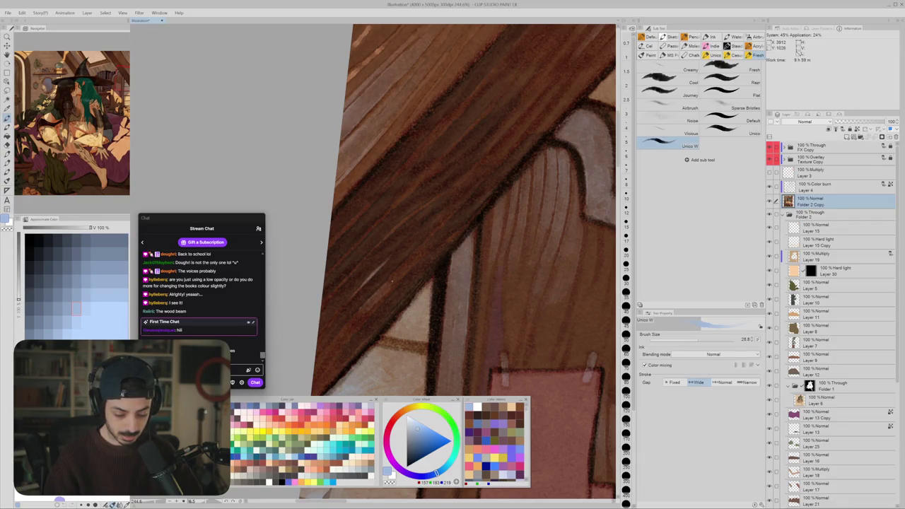
drag(393, 278, 413, 261)
alt+click(388, 283)
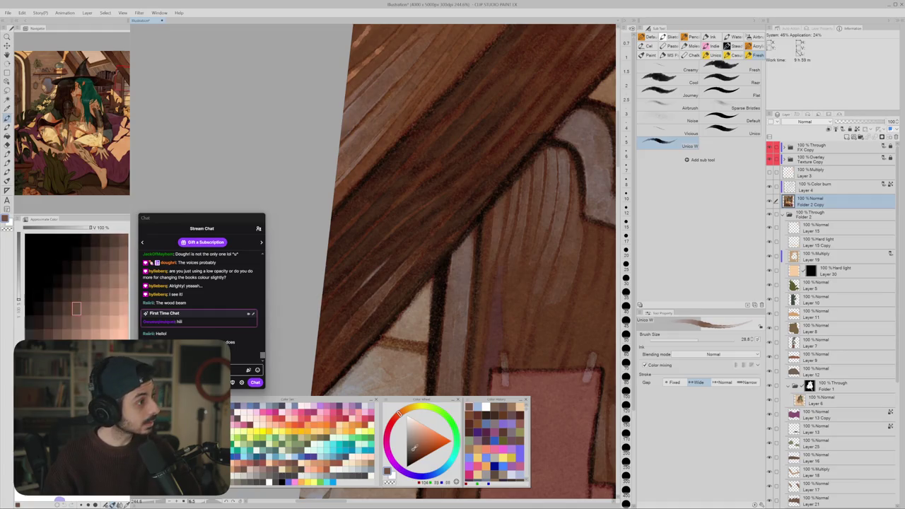
click(58, 322)
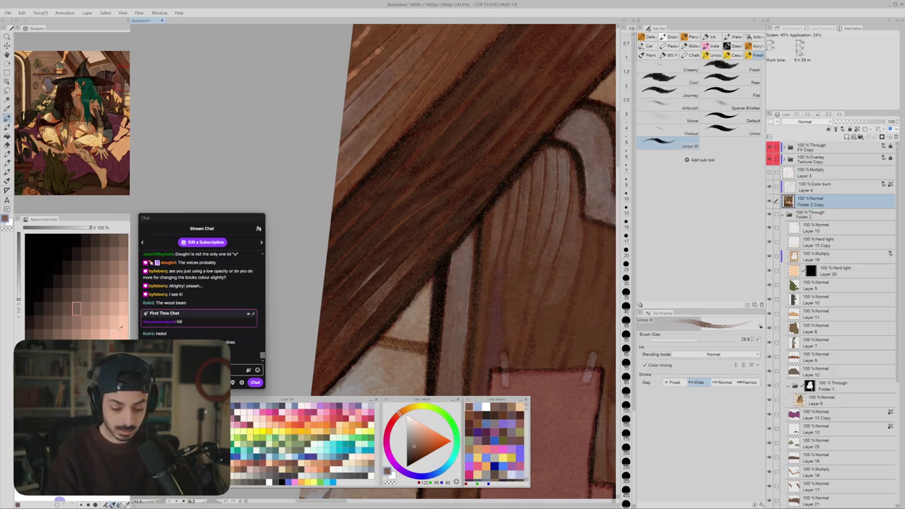
- Discard the light-blue beam highlight strokes and re-enable brush colour mixing
key(x)
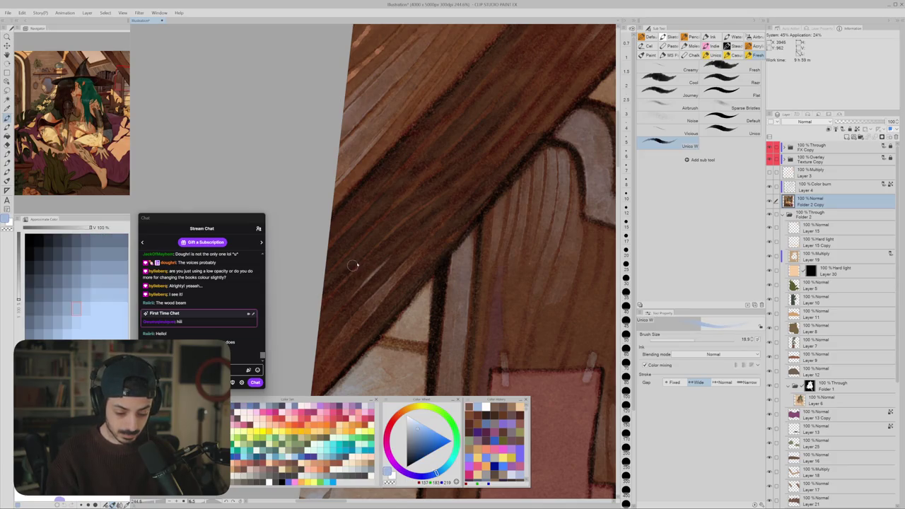
drag(332, 267, 376, 223)
drag(332, 243, 349, 225)
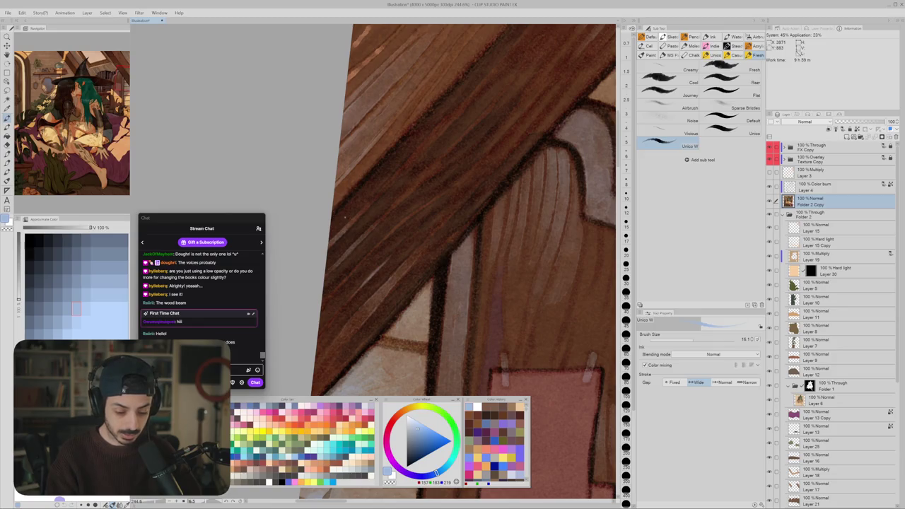
mouse_move(331, 235)
mouse_down()
mouse_move(373, 195)
mouse_move(366, 192)
mouse_up()
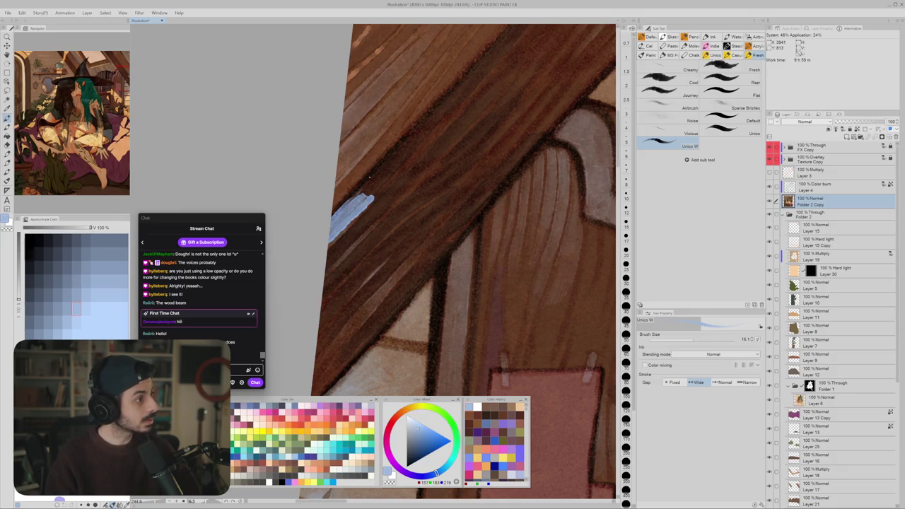
key(ctrl+z)
key(ctrl+z)
key(ctrl+z)
click(640, 365)
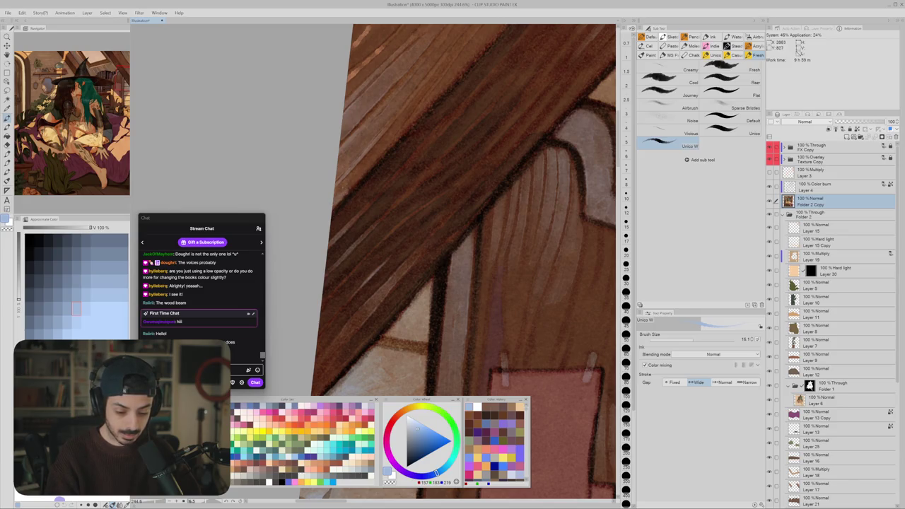
scroll(359, 177, down, 5)
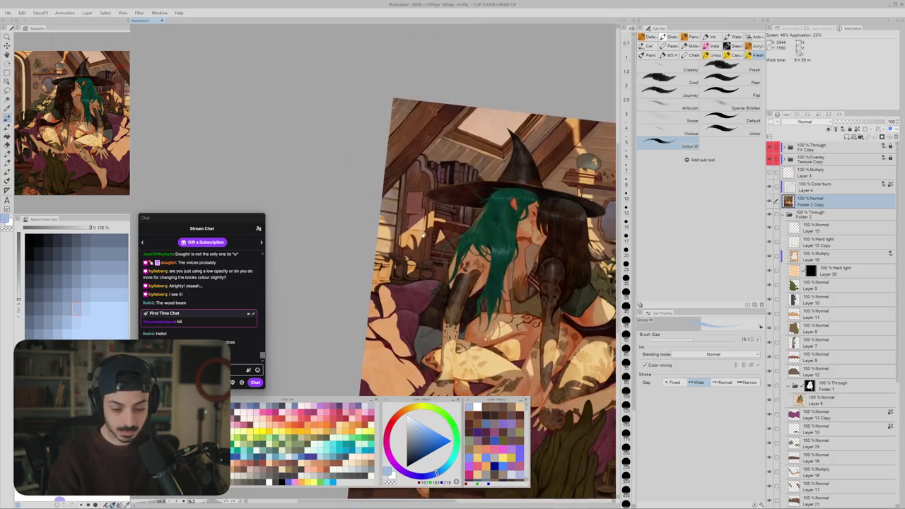
- Reset the canvas rotation and zoom in on the dark top-left ceiling beam
key(r)
scroll(350, 231, up, 4)
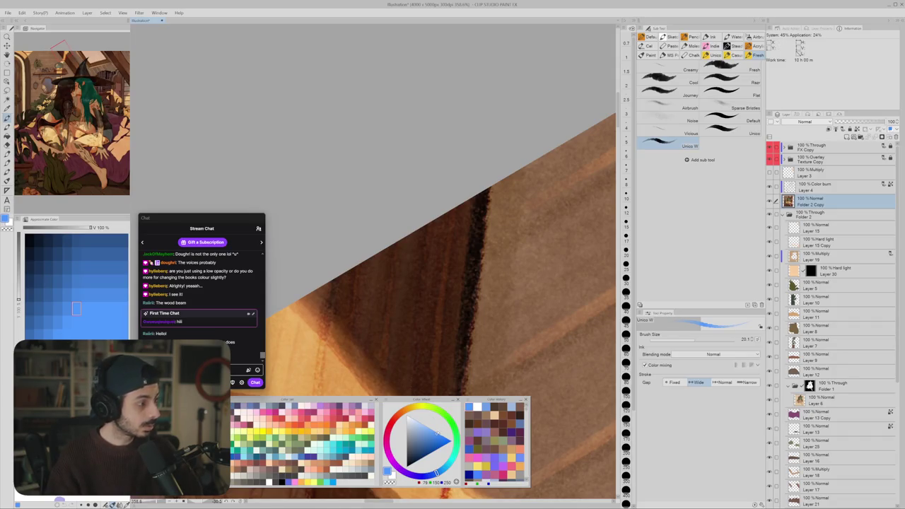
- Fine-tune the blue and paint light blue-grey strokes on the beam, undoing a stray curved stroke
drag(437, 431, 443, 429)
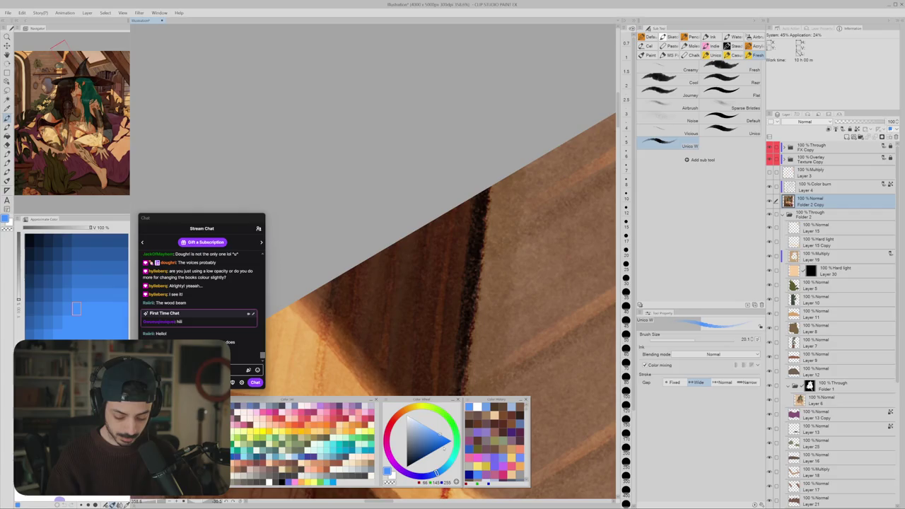
mouse_move(399, 258)
mouse_down()
mouse_move(410, 235)
mouse_move(415, 275)
mouse_move(397, 284)
mouse_move(397, 296)
mouse_move(410, 291)
mouse_move(384, 322)
mouse_up()
mouse_move(383, 280)
mouse_down()
mouse_move(387, 251)
mouse_move(375, 286)
mouse_move(368, 282)
mouse_move(448, 223)
mouse_up()
mouse_move(390, 273)
mouse_down()
mouse_move(339, 318)
mouse_move(390, 271)
mouse_up()
key(ctrl+z)
drag(428, 238, 366, 265)
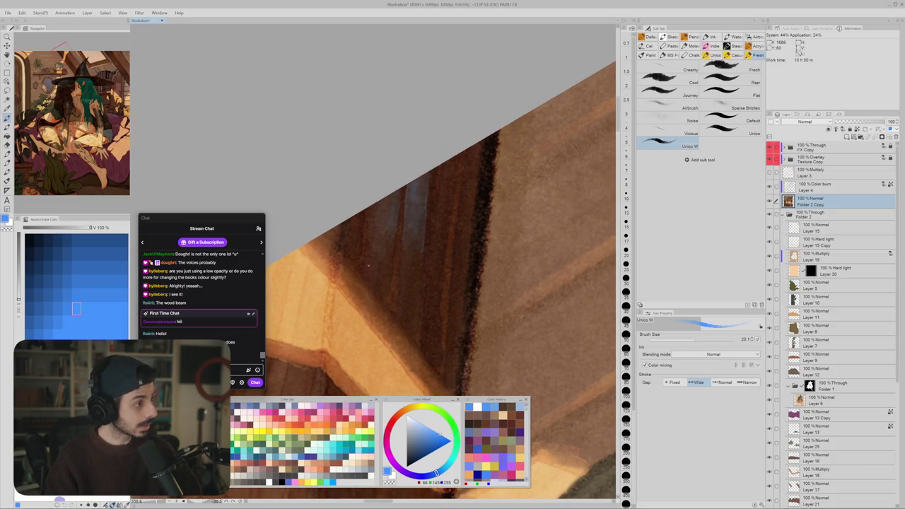
- Paint faint light bluish streaks along the dark beam and save the illustration
mouse_move(442, 165)
mouse_down()
mouse_move(438, 195)
mouse_move(449, 203)
mouse_move(430, 237)
mouse_up()
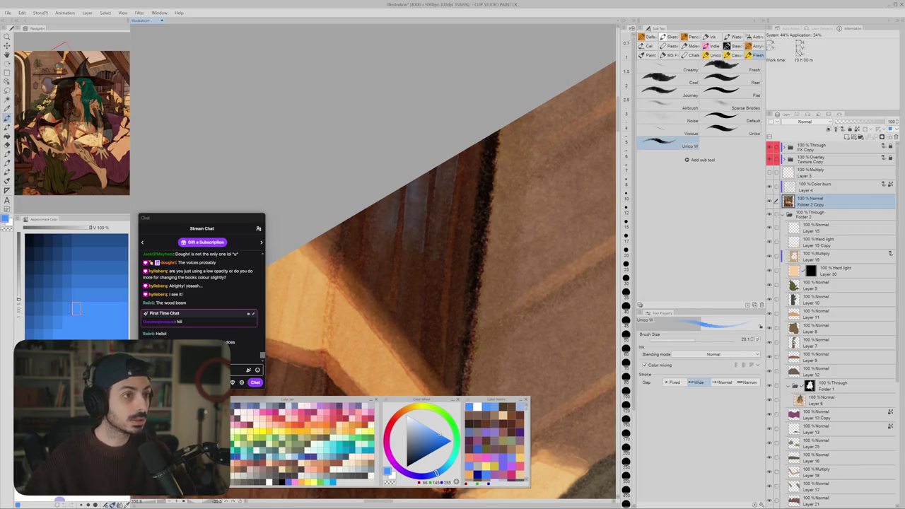
key(ctrl+s)
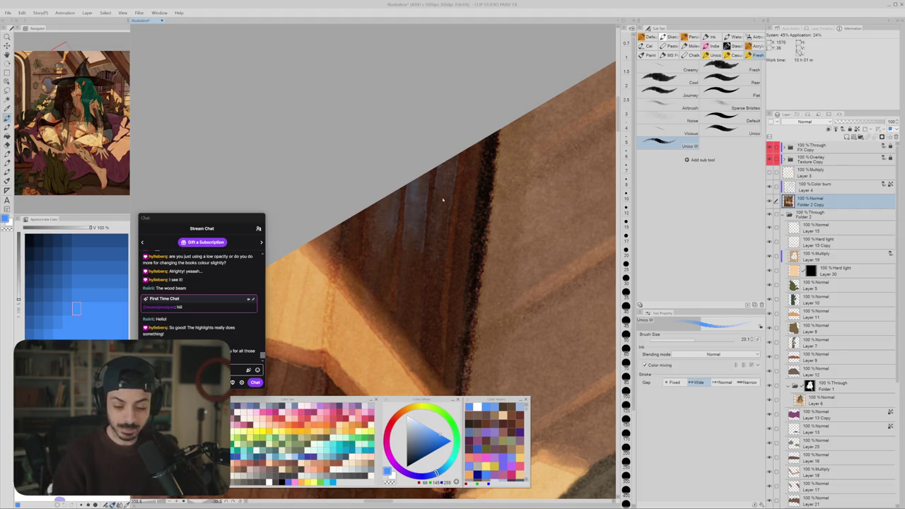
mouse_move(438, 192)
mouse_down()
mouse_move(447, 161)
mouse_move(451, 211)
mouse_move(435, 235)
mouse_up()
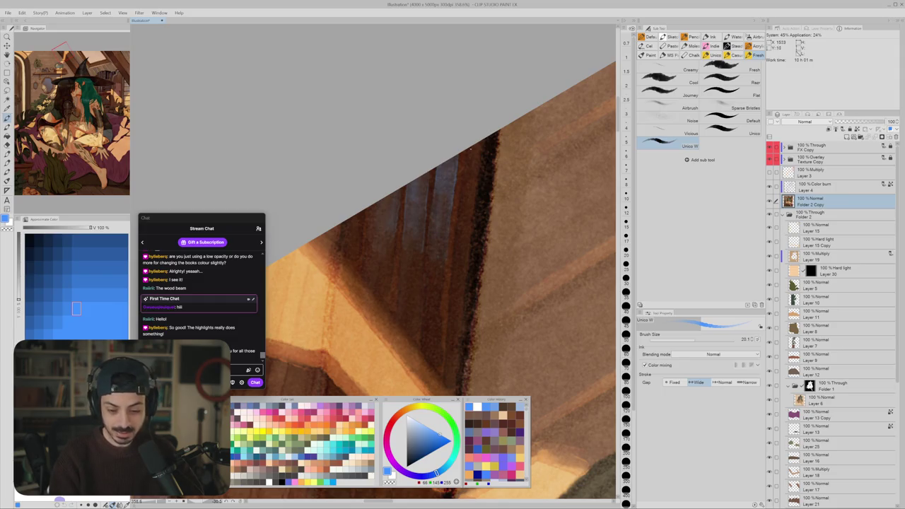
drag(469, 150, 473, 179)
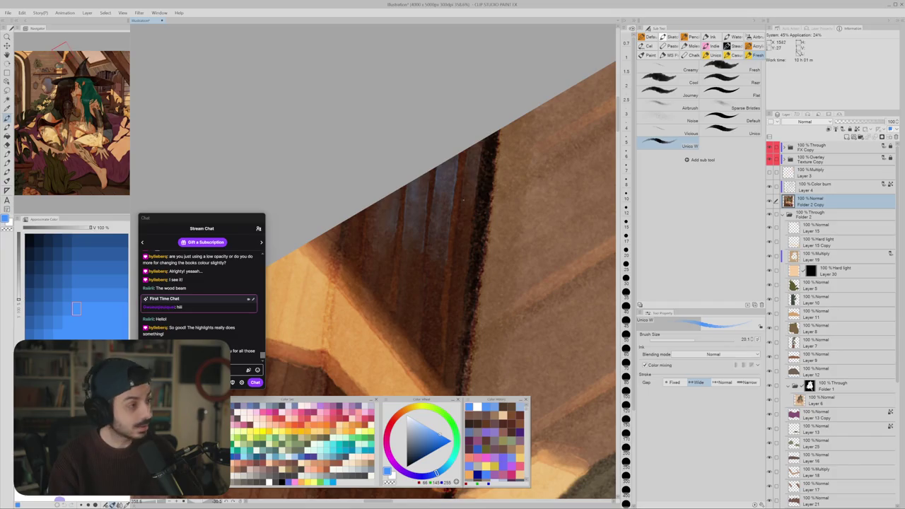
scroll(471, 226, down, 3)
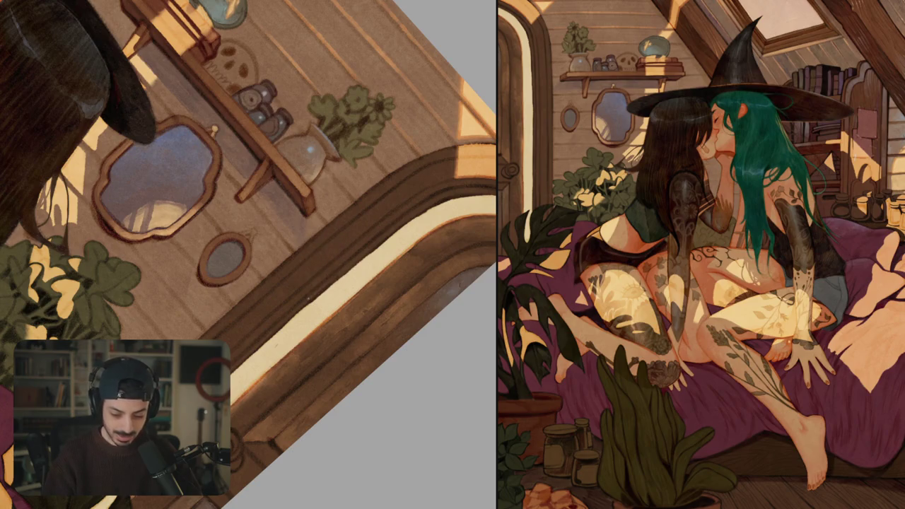
scroll(372, 234, down, 5)
scroll(359, 233, up, 5)
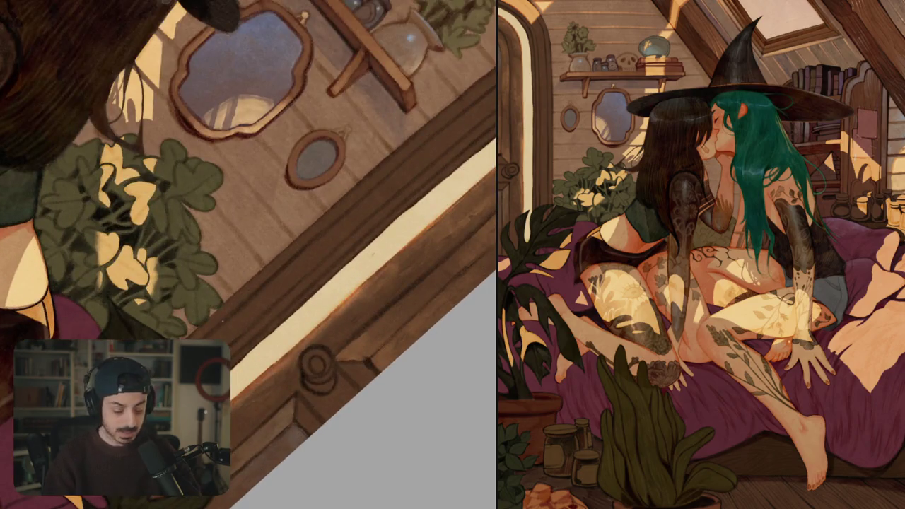